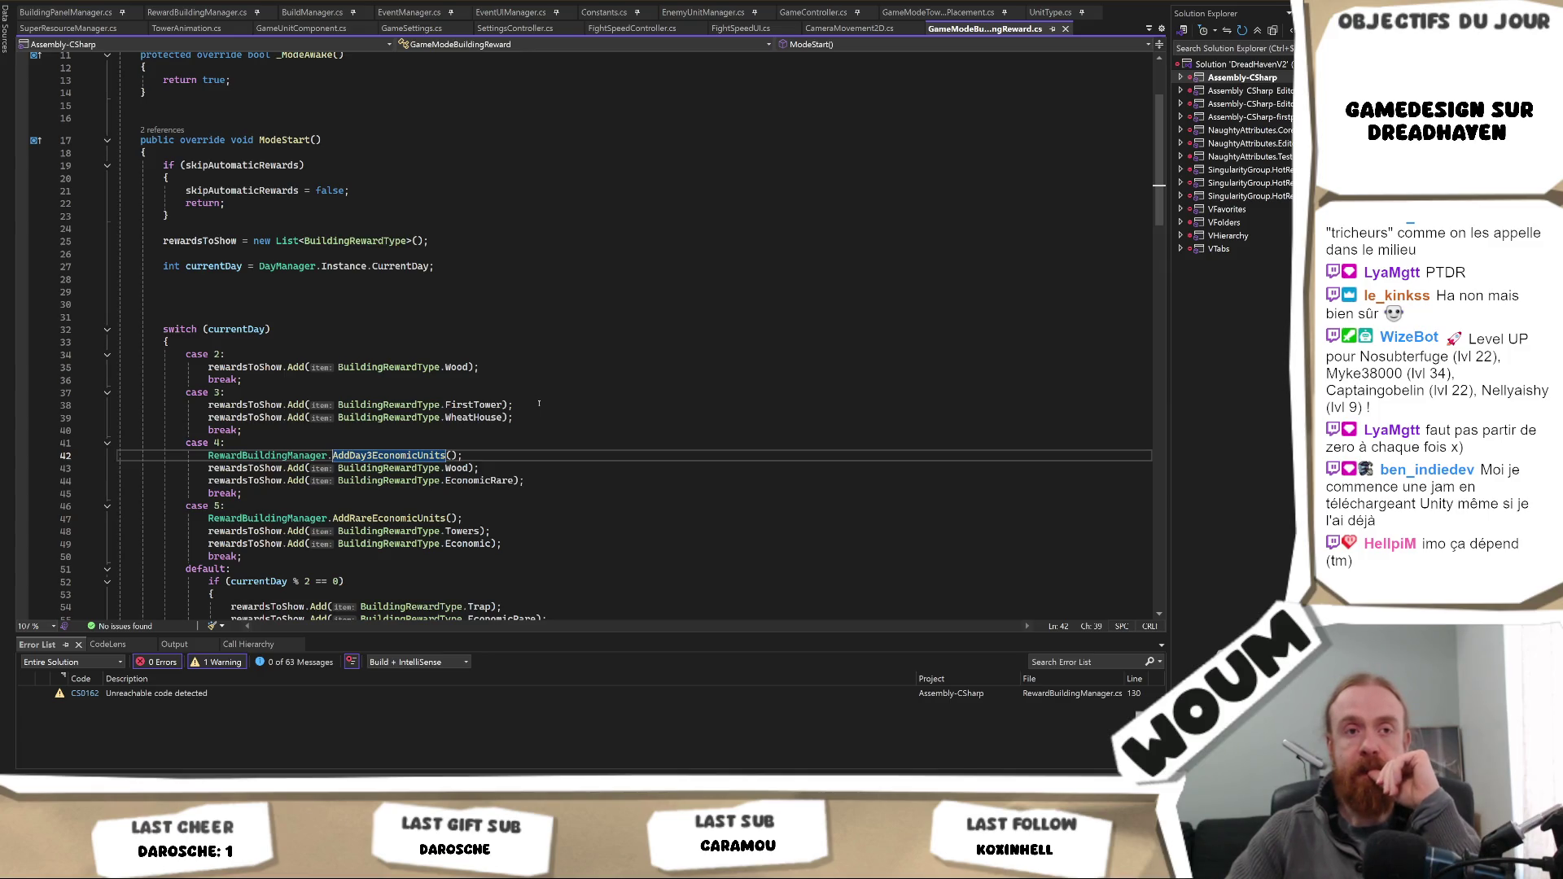
- Review the day 2 Wood reward line in Visual Studio, briefly checking the game in Unity
click(505, 372)
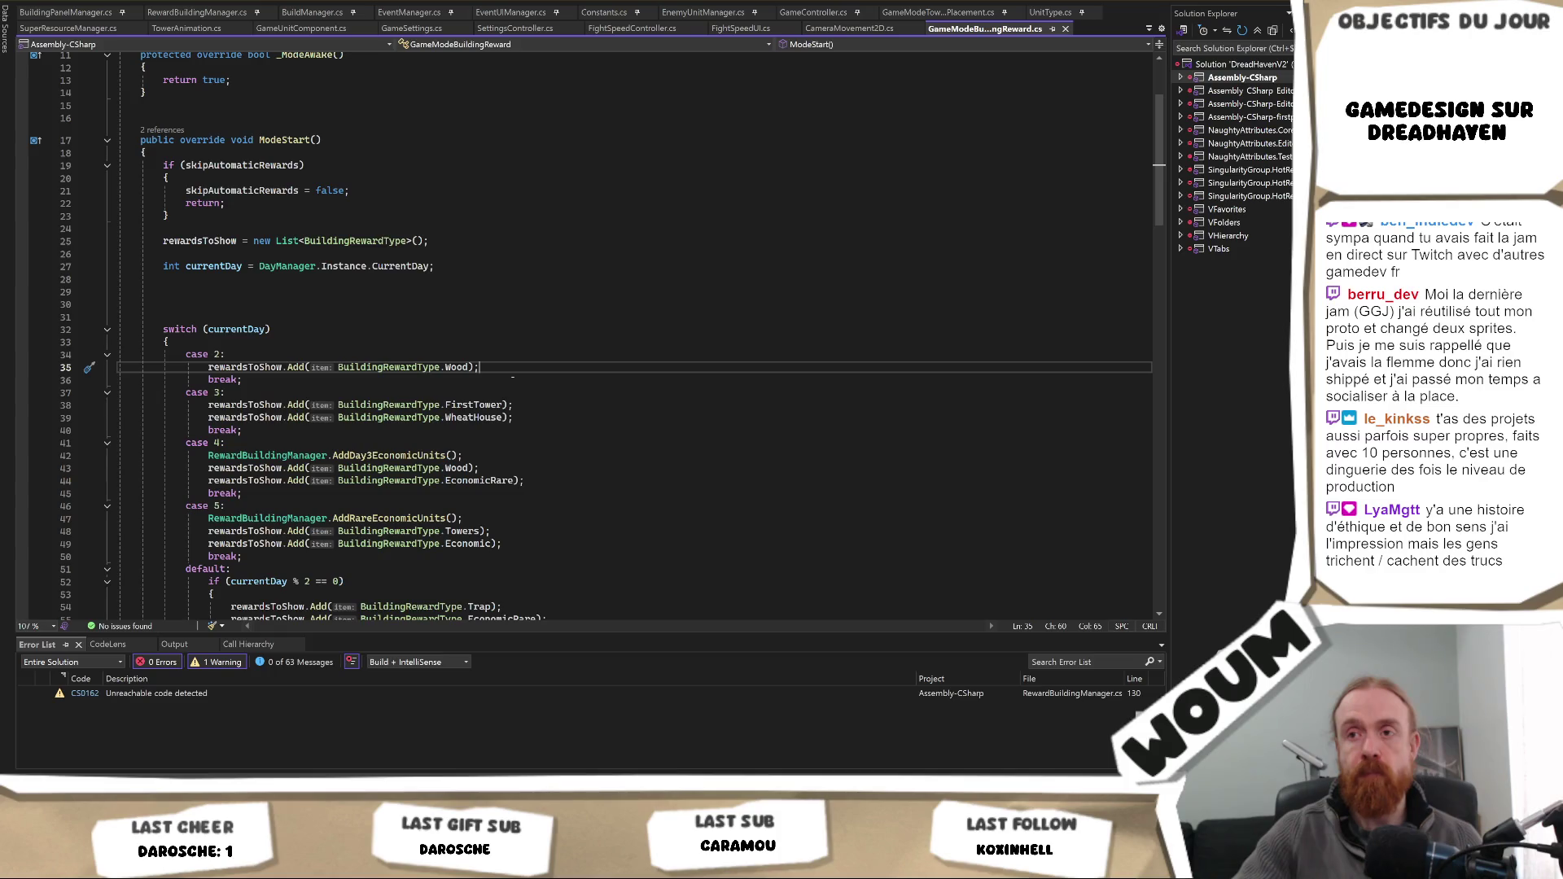
scroll(512, 377, down, 1)
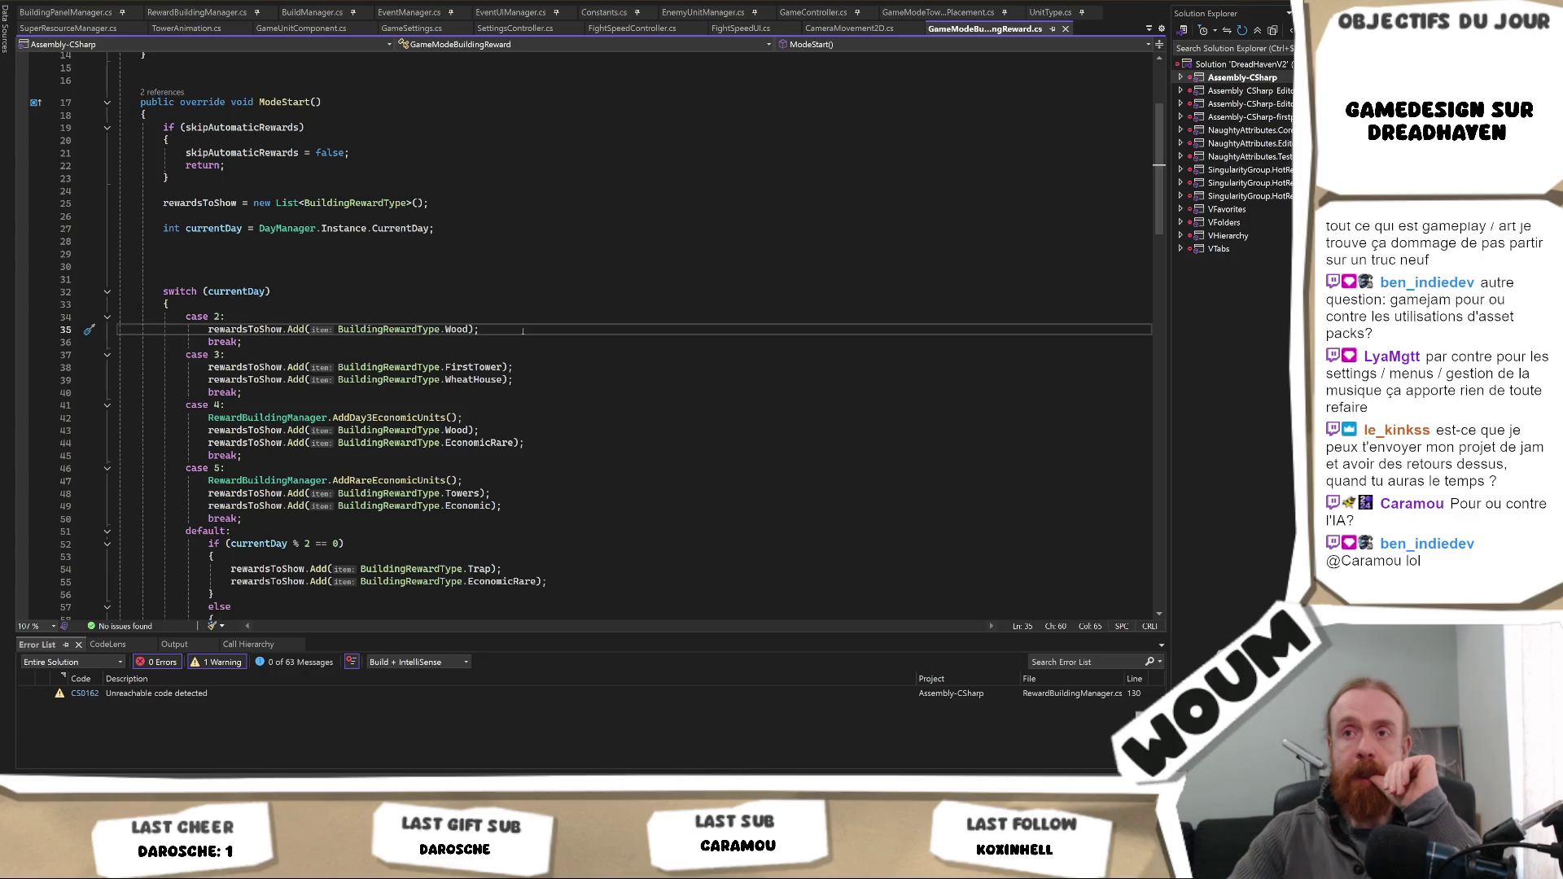
key(alt+Tab)
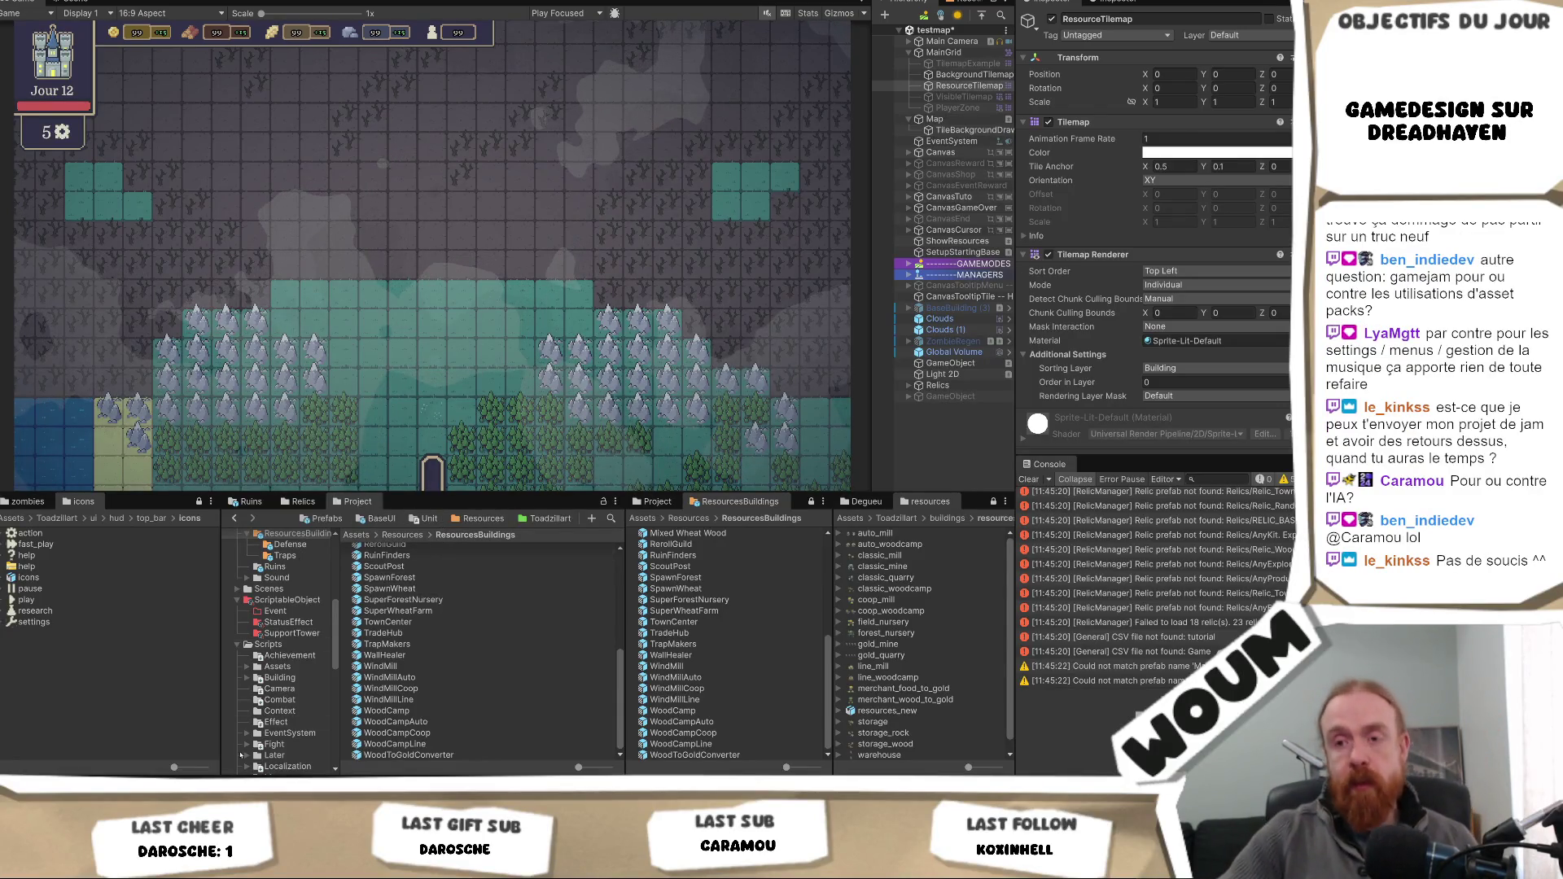
key(alt+Tab)
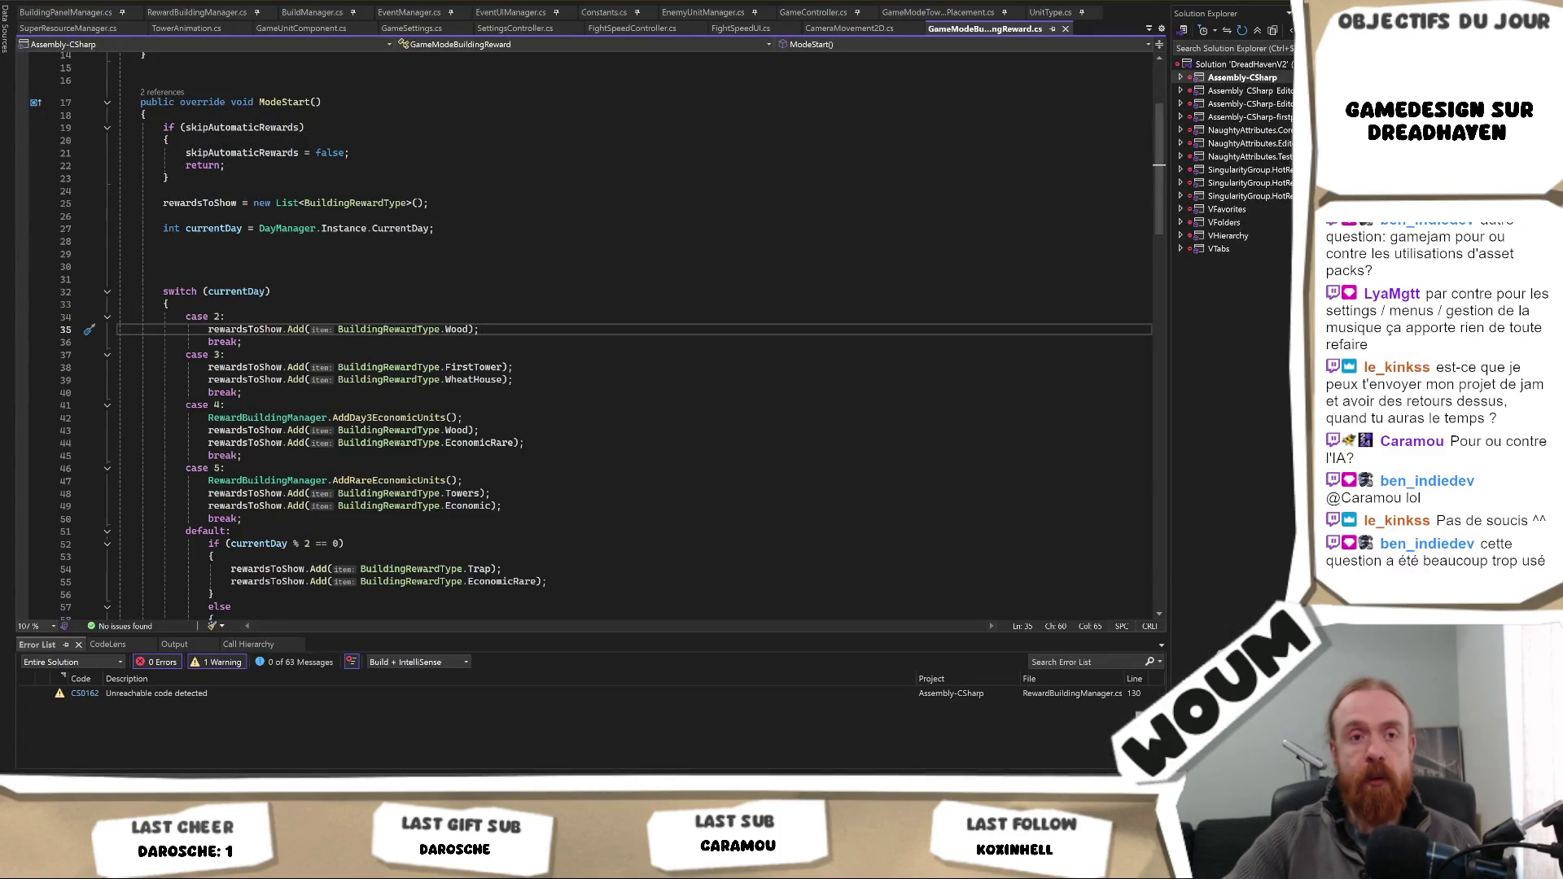
mouse_move(458, 431)
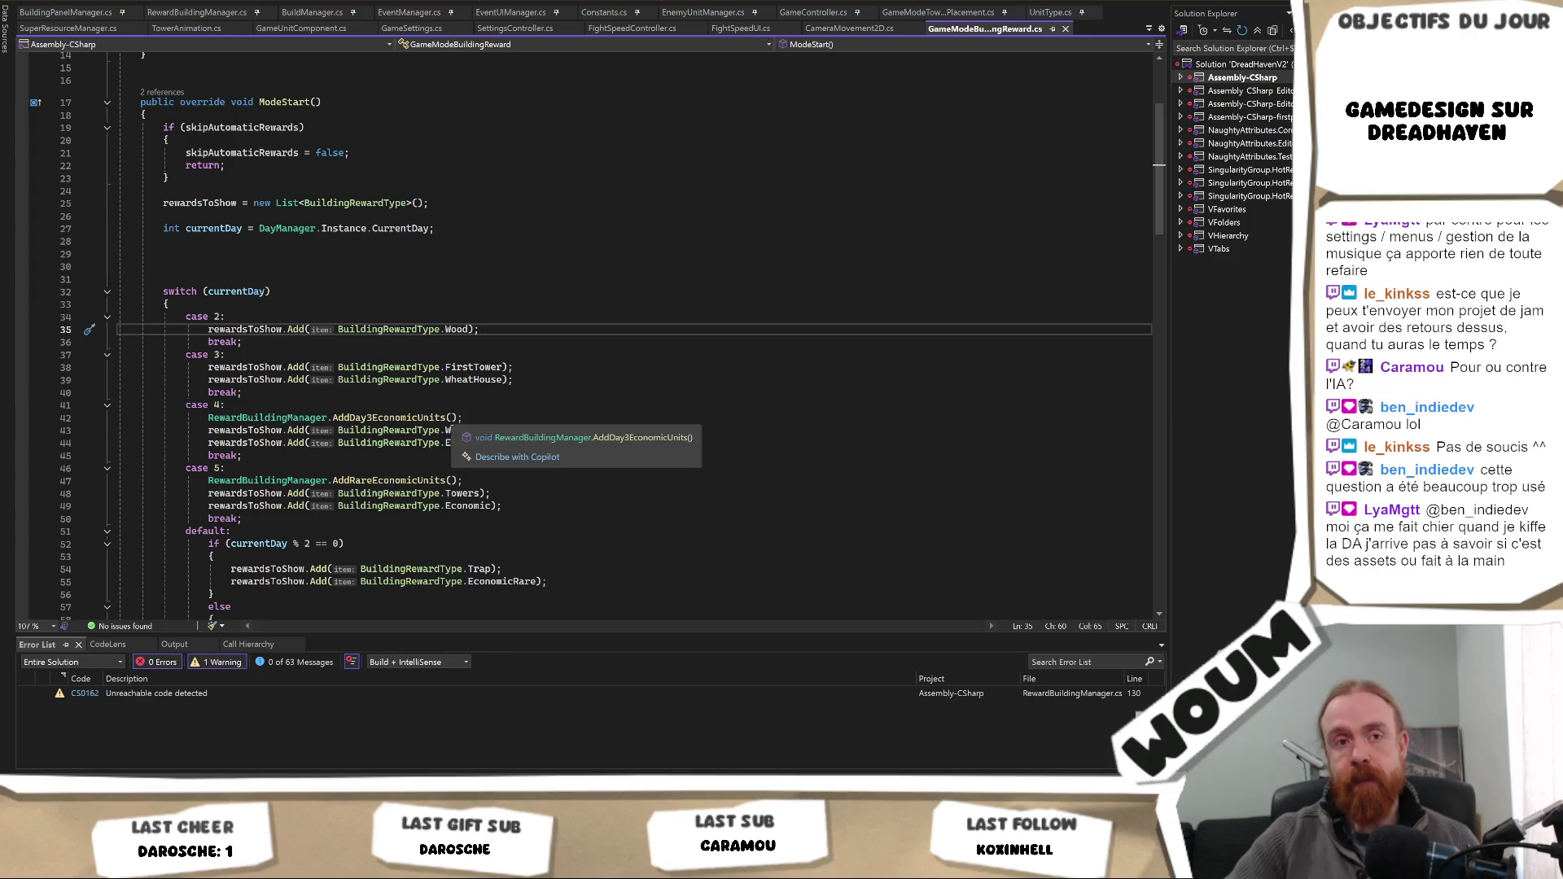
- Return to the end of the Wood reward line, then go back to Unity at day 12
right_click(528, 306)
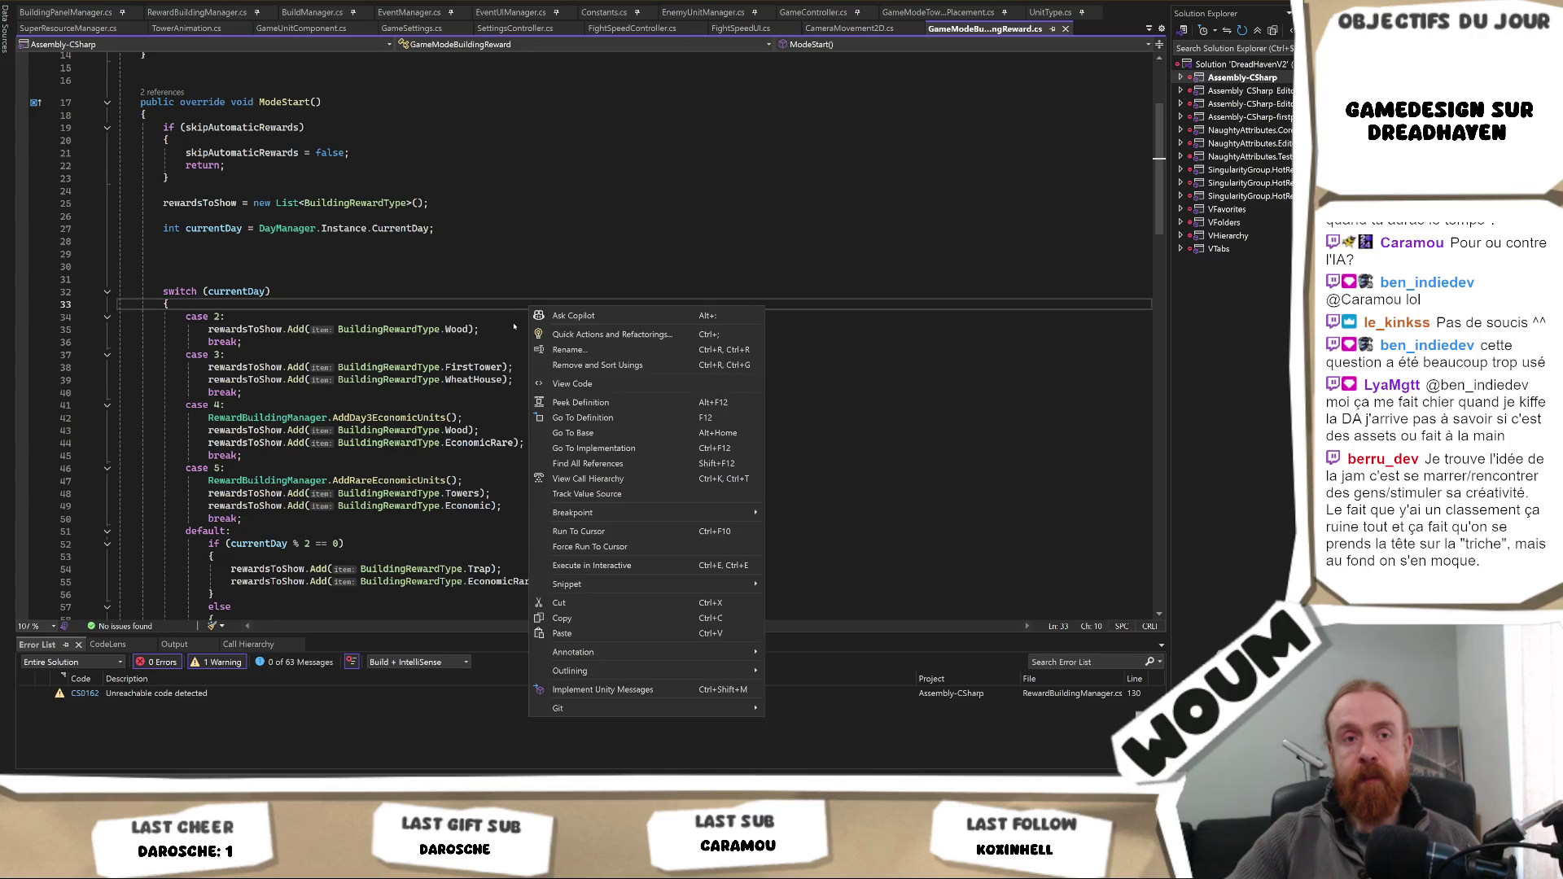
click(410, 378)
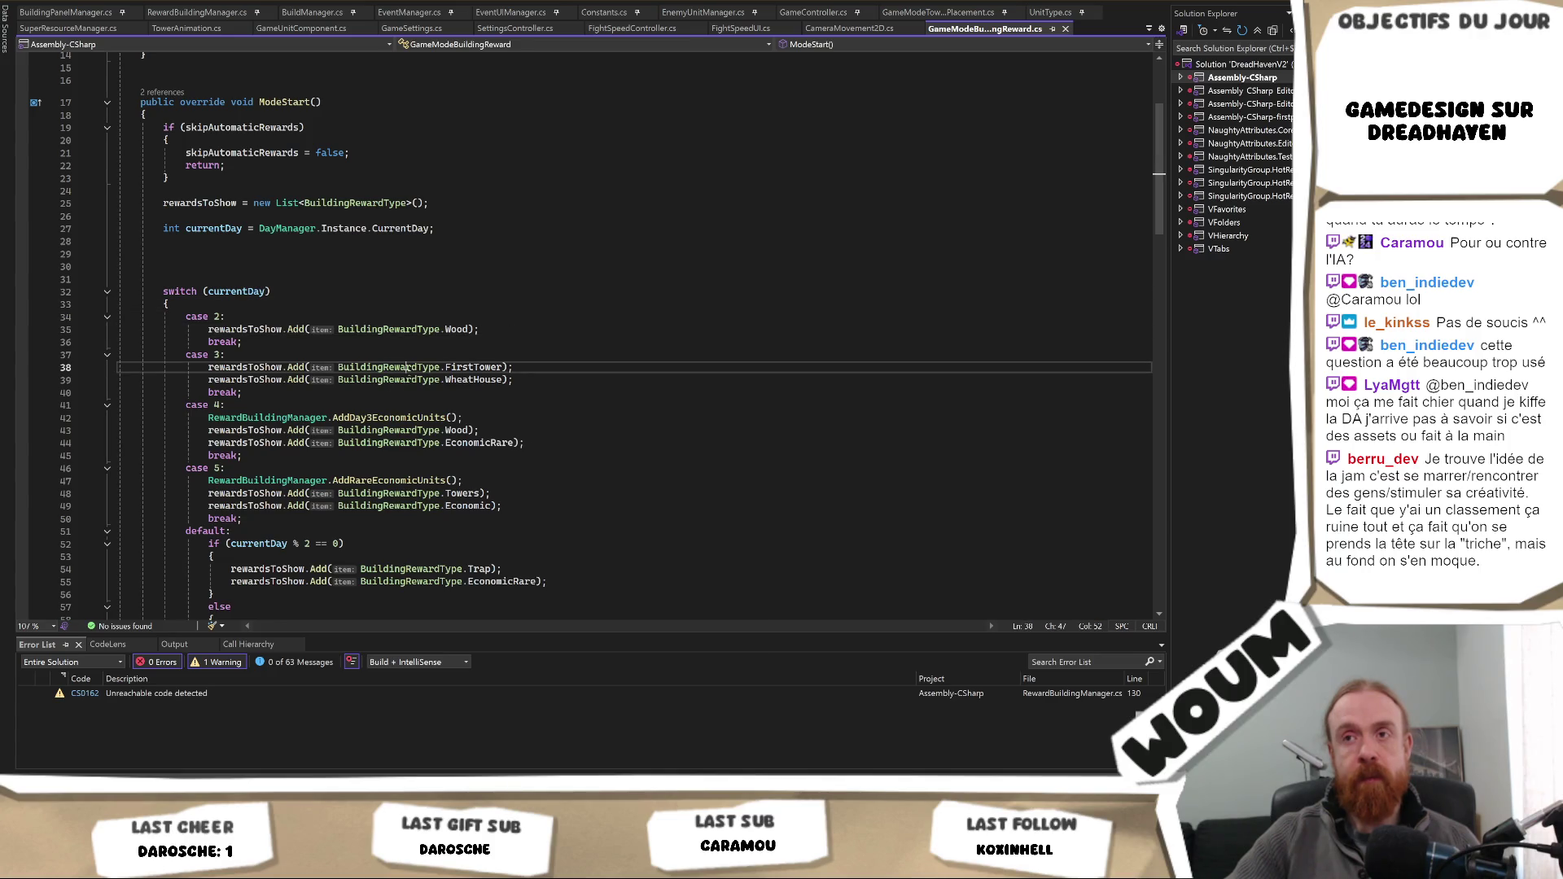
click(500, 330)
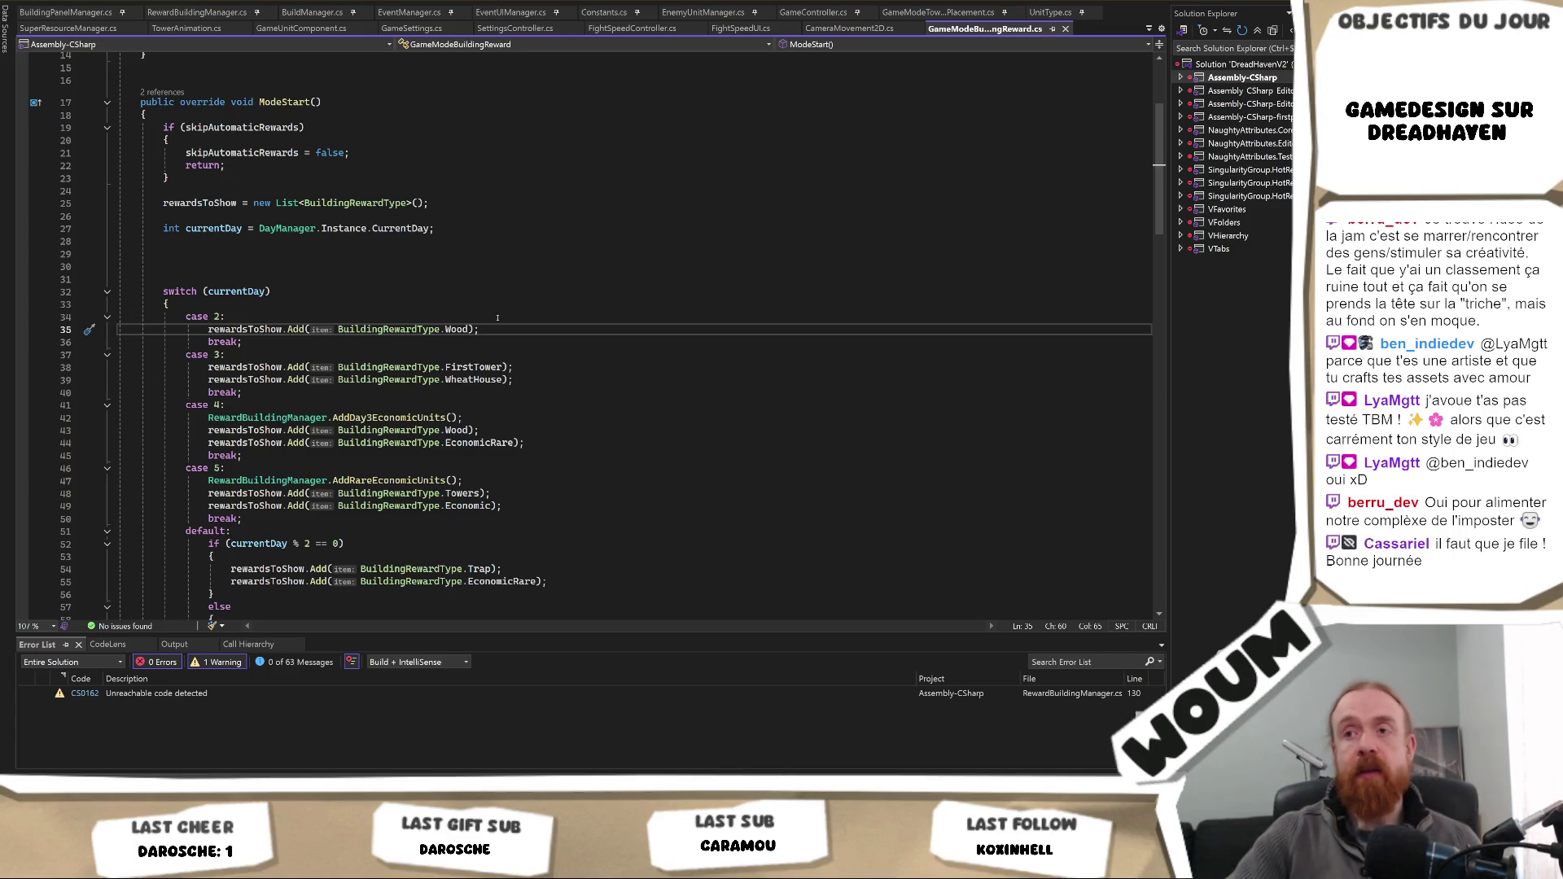
key(alt+Tab)
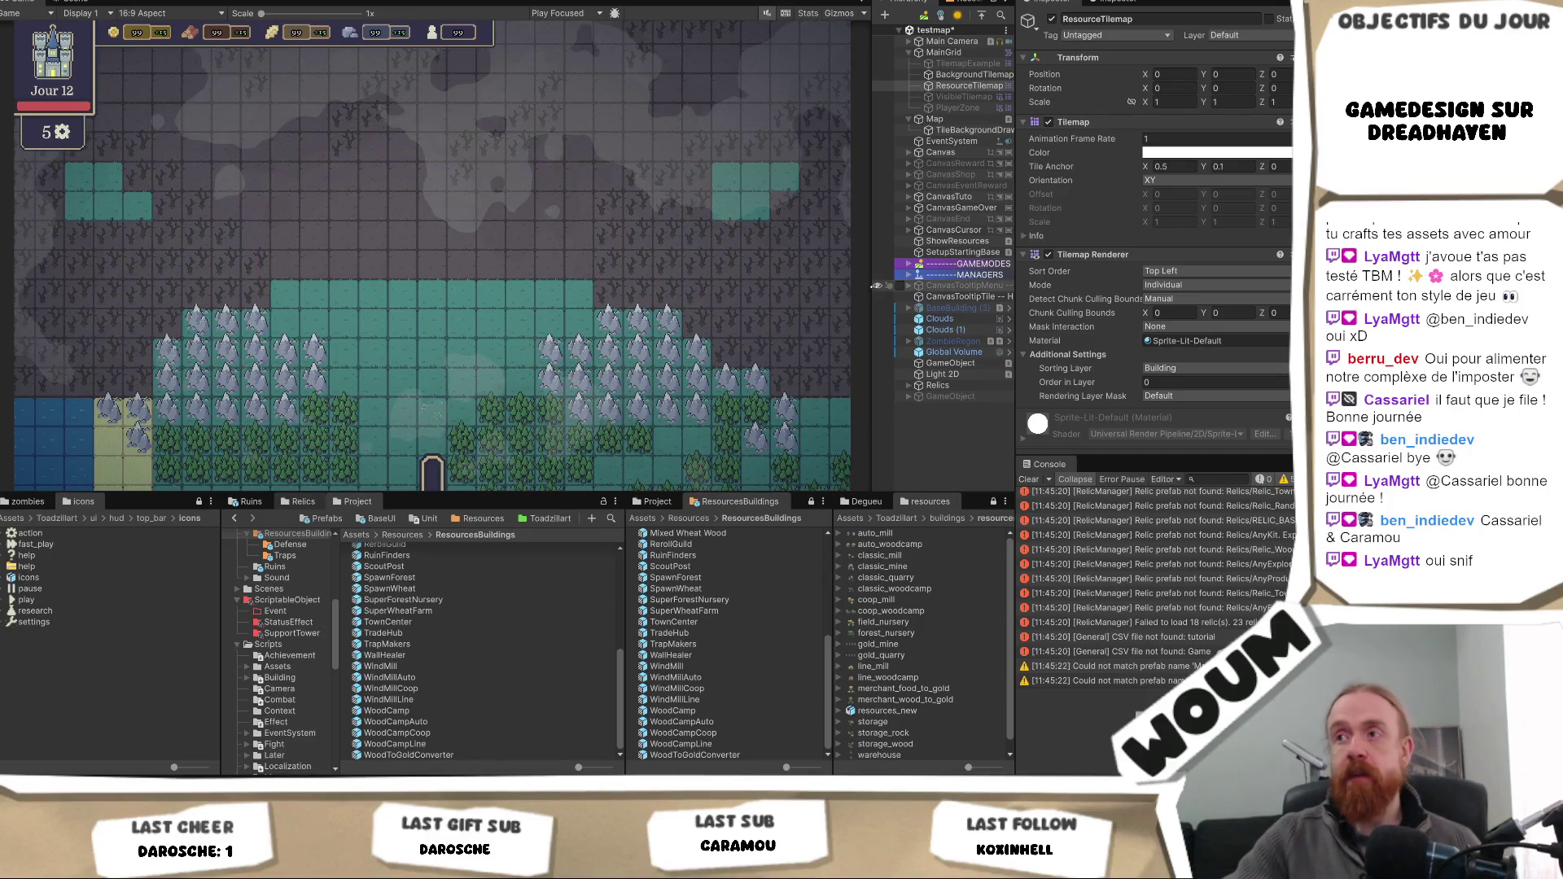
- Move the Game view/Hierarchy splitter left twice to give the Hierarchy more room
drag(872, 286, 847, 285)
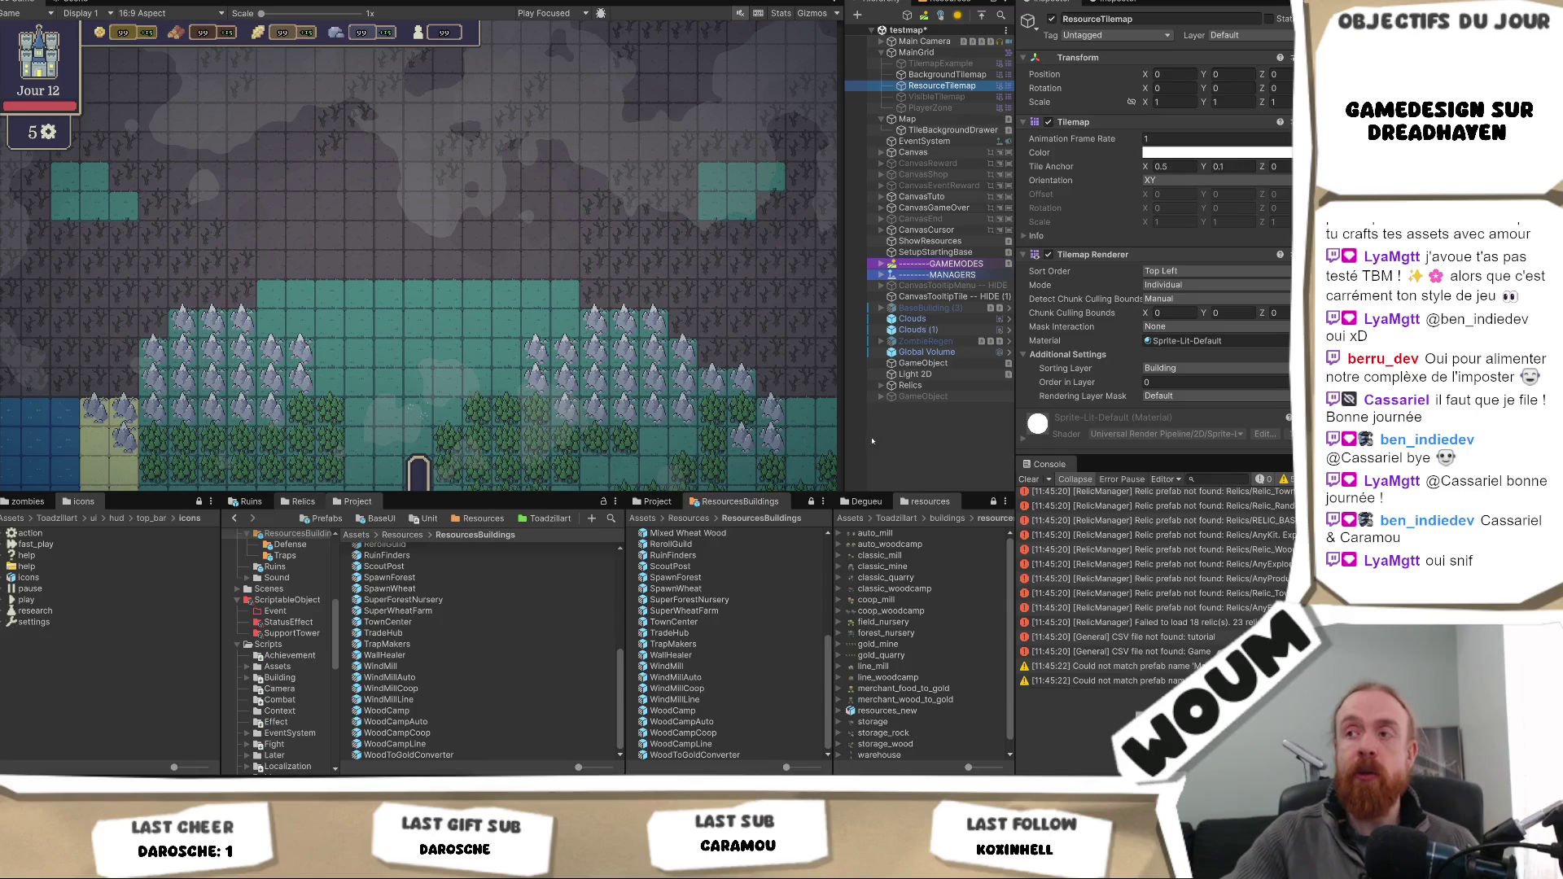
mouse_move(844, 428)
mouse_down()
mouse_move(831, 420)
mouse_move(843, 424)
mouse_up()
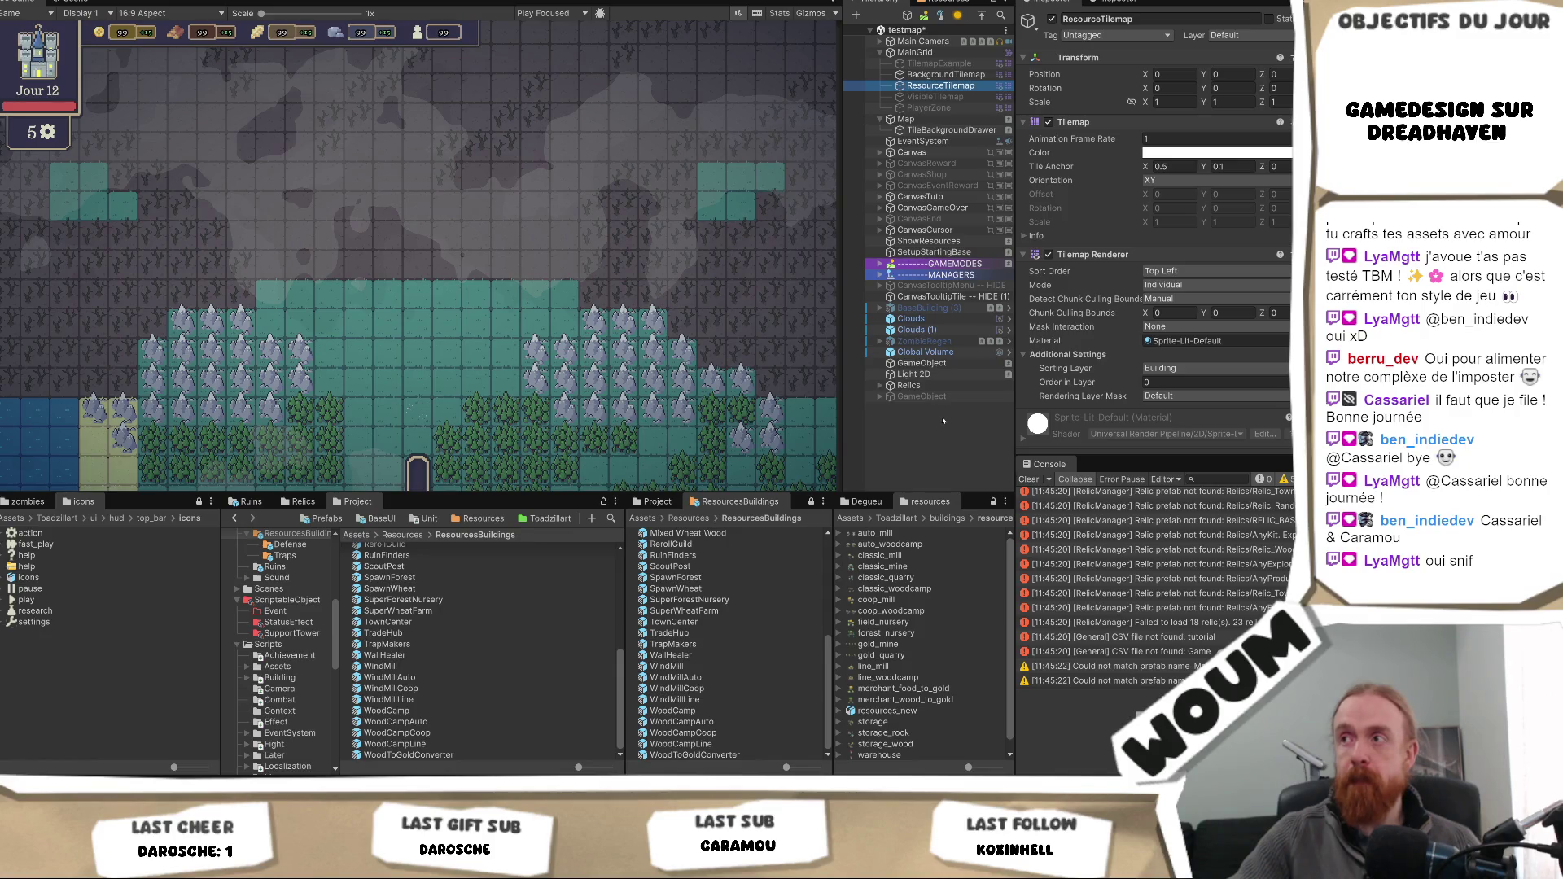
key(alt+Tab)
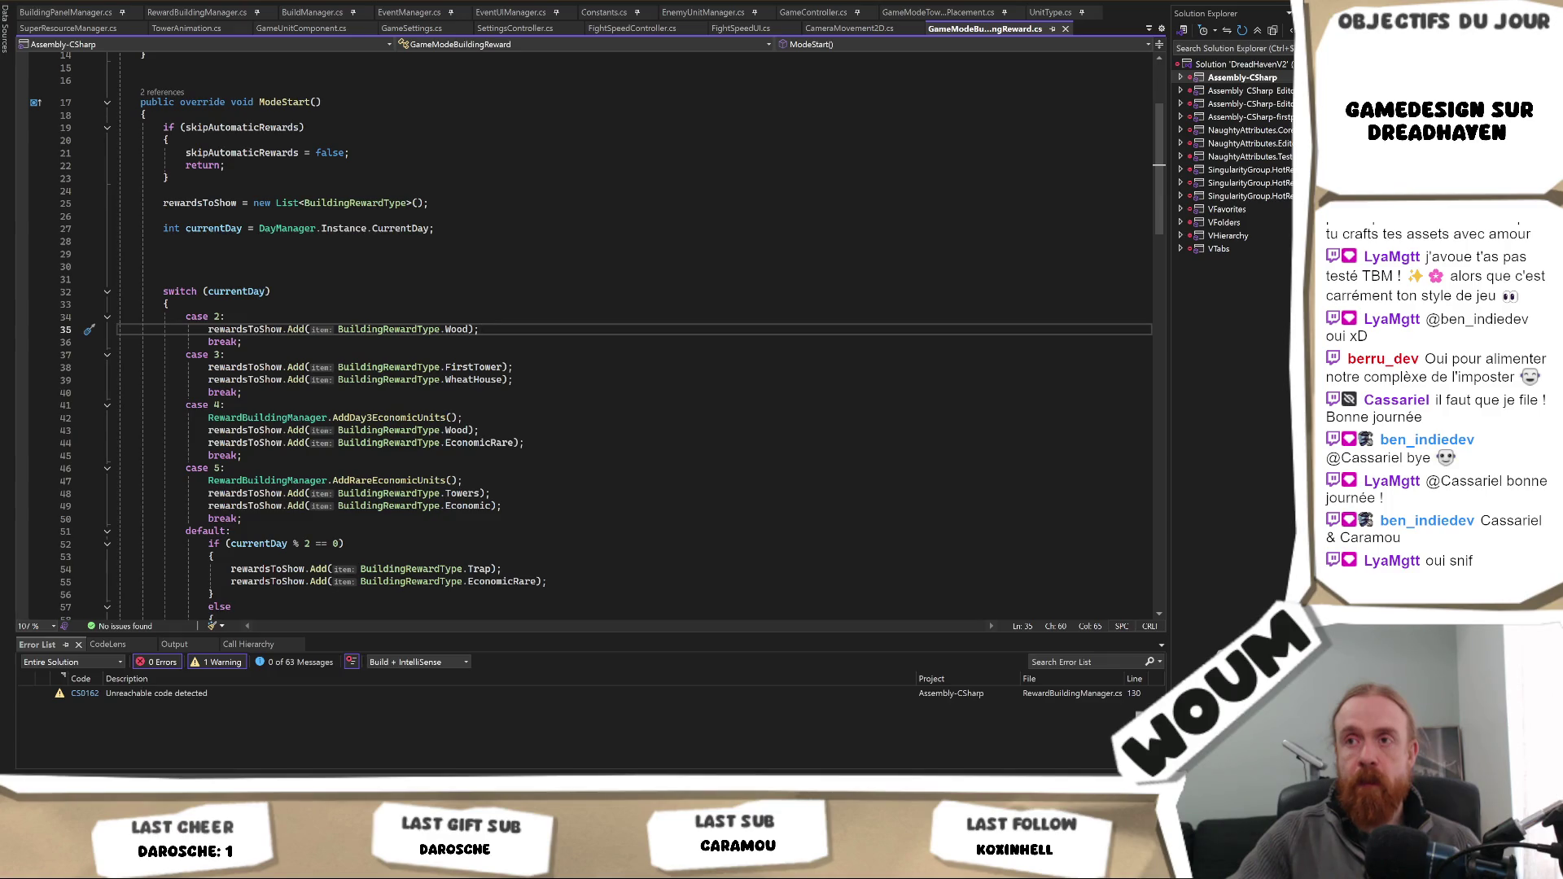
key(alt+Tab)
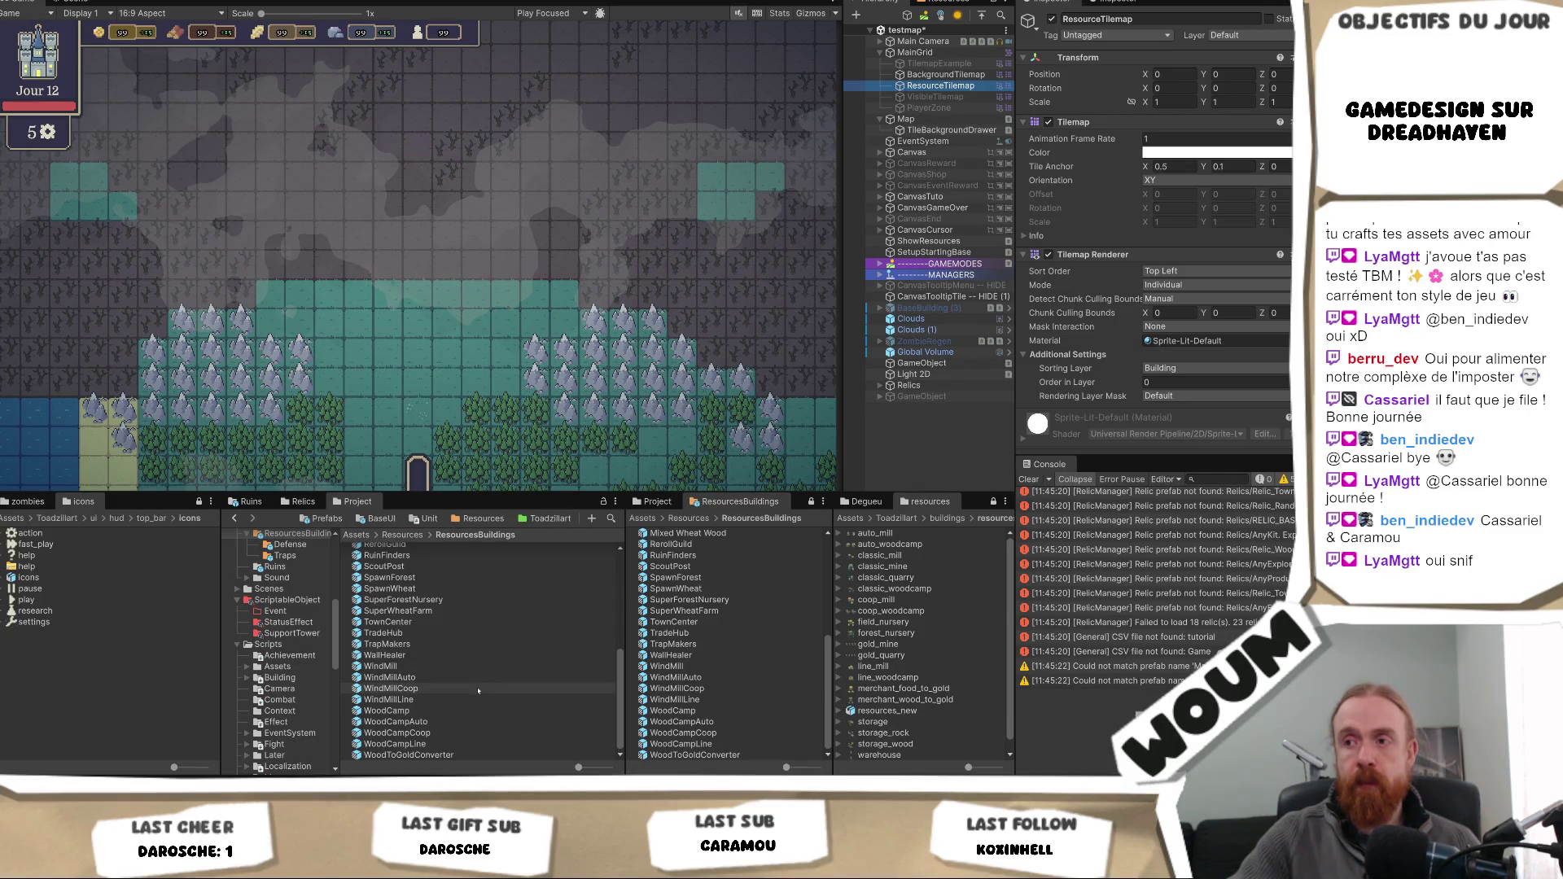
- Select the Caravane prefab, then all 39 prefabs in Resources/ResourcesBuildings
scroll(478, 690, up, 10)
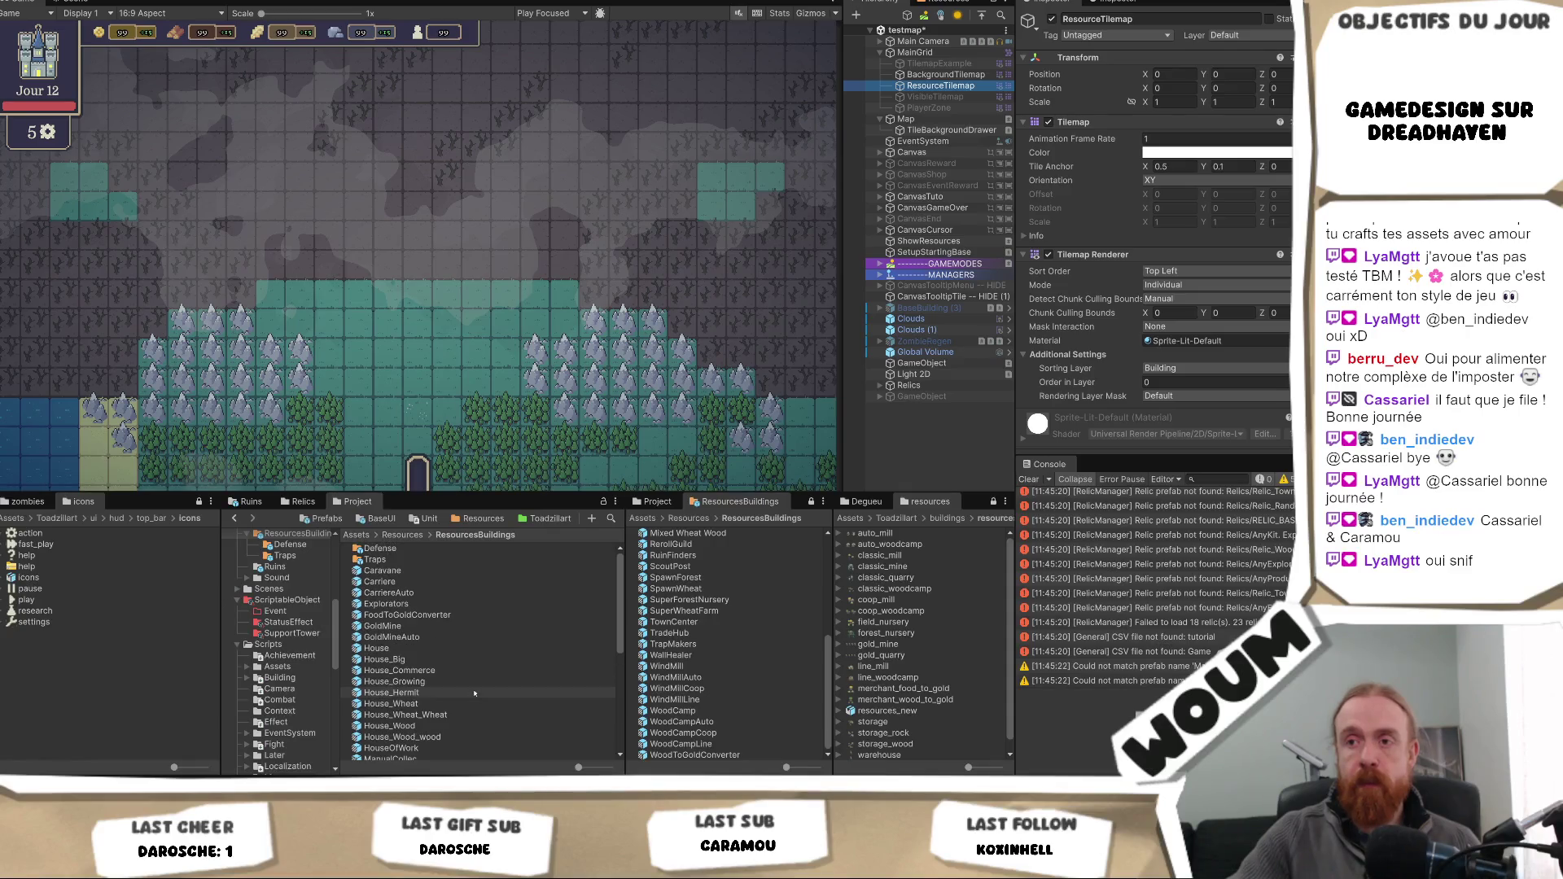
click(466, 573)
scroll(463, 670, down, 8)
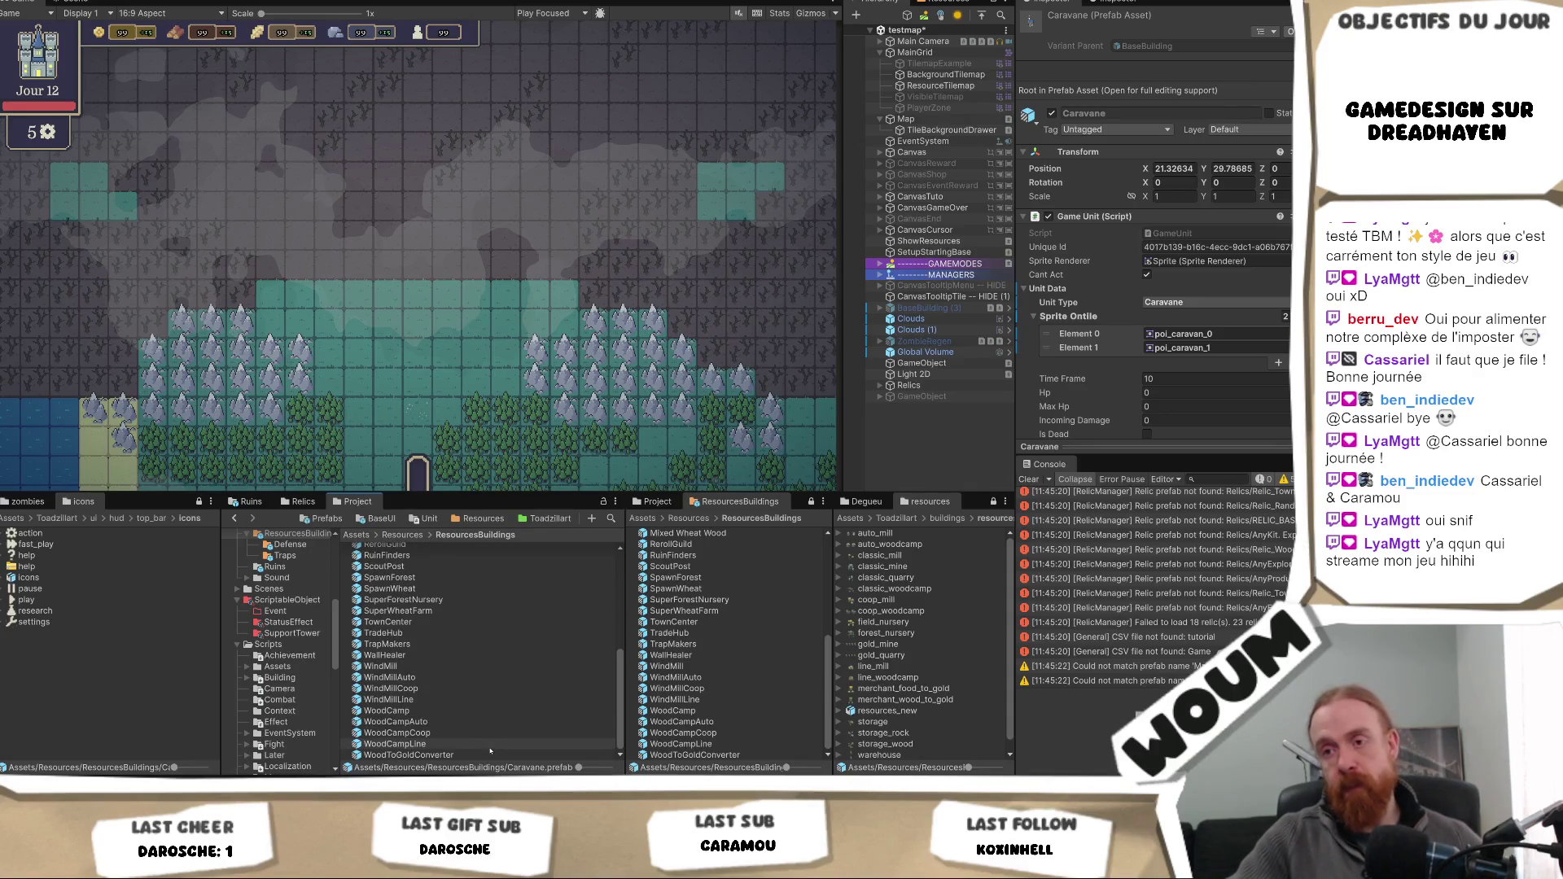
key(ctrl+a)
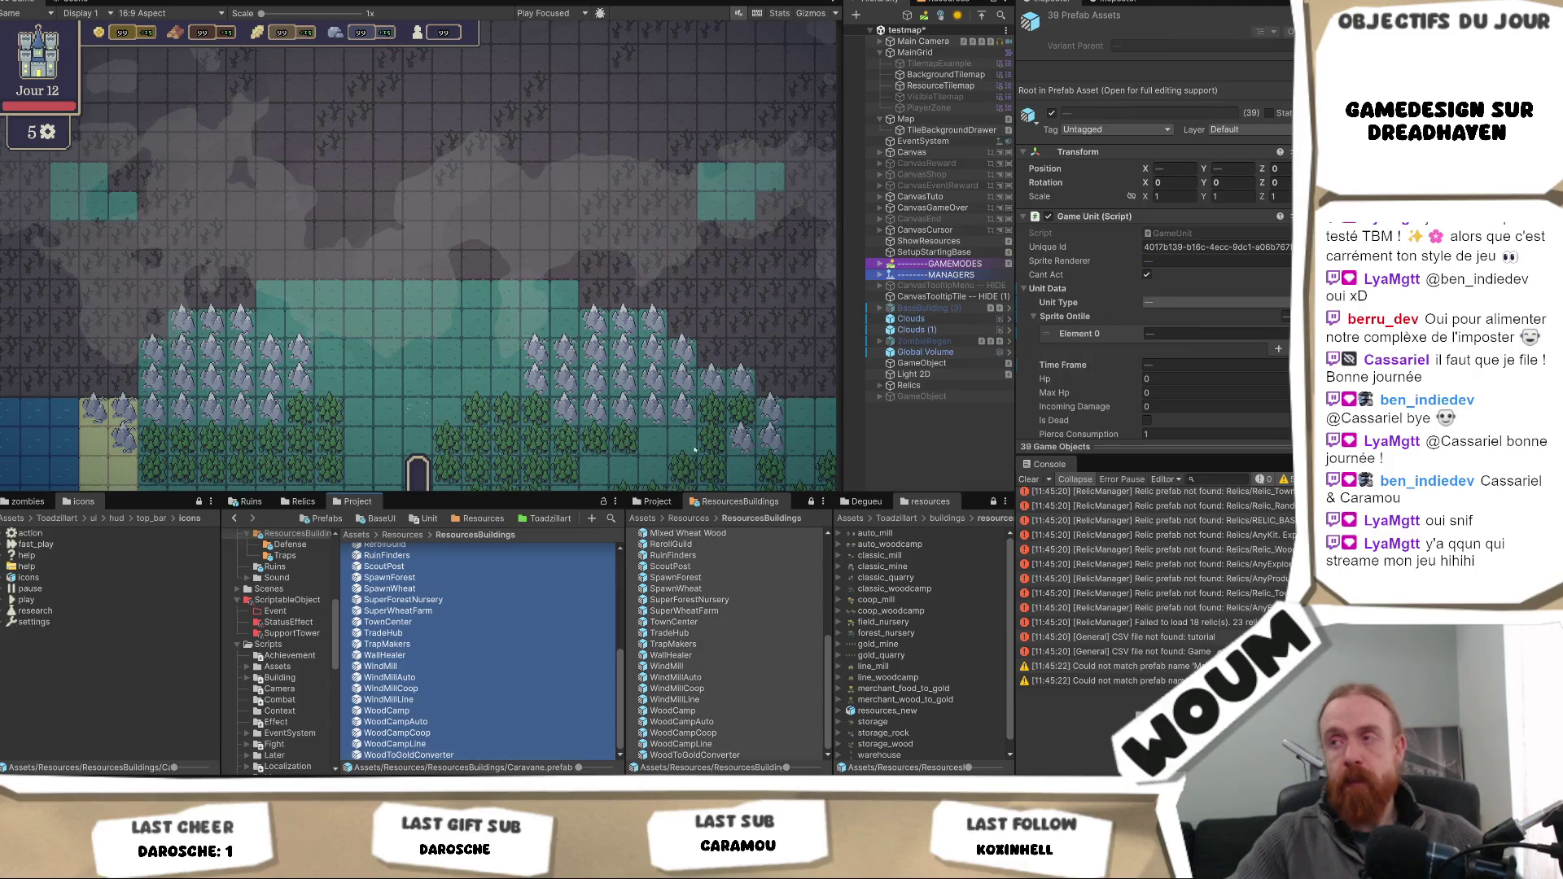
scroll(1160, 376, down, 5)
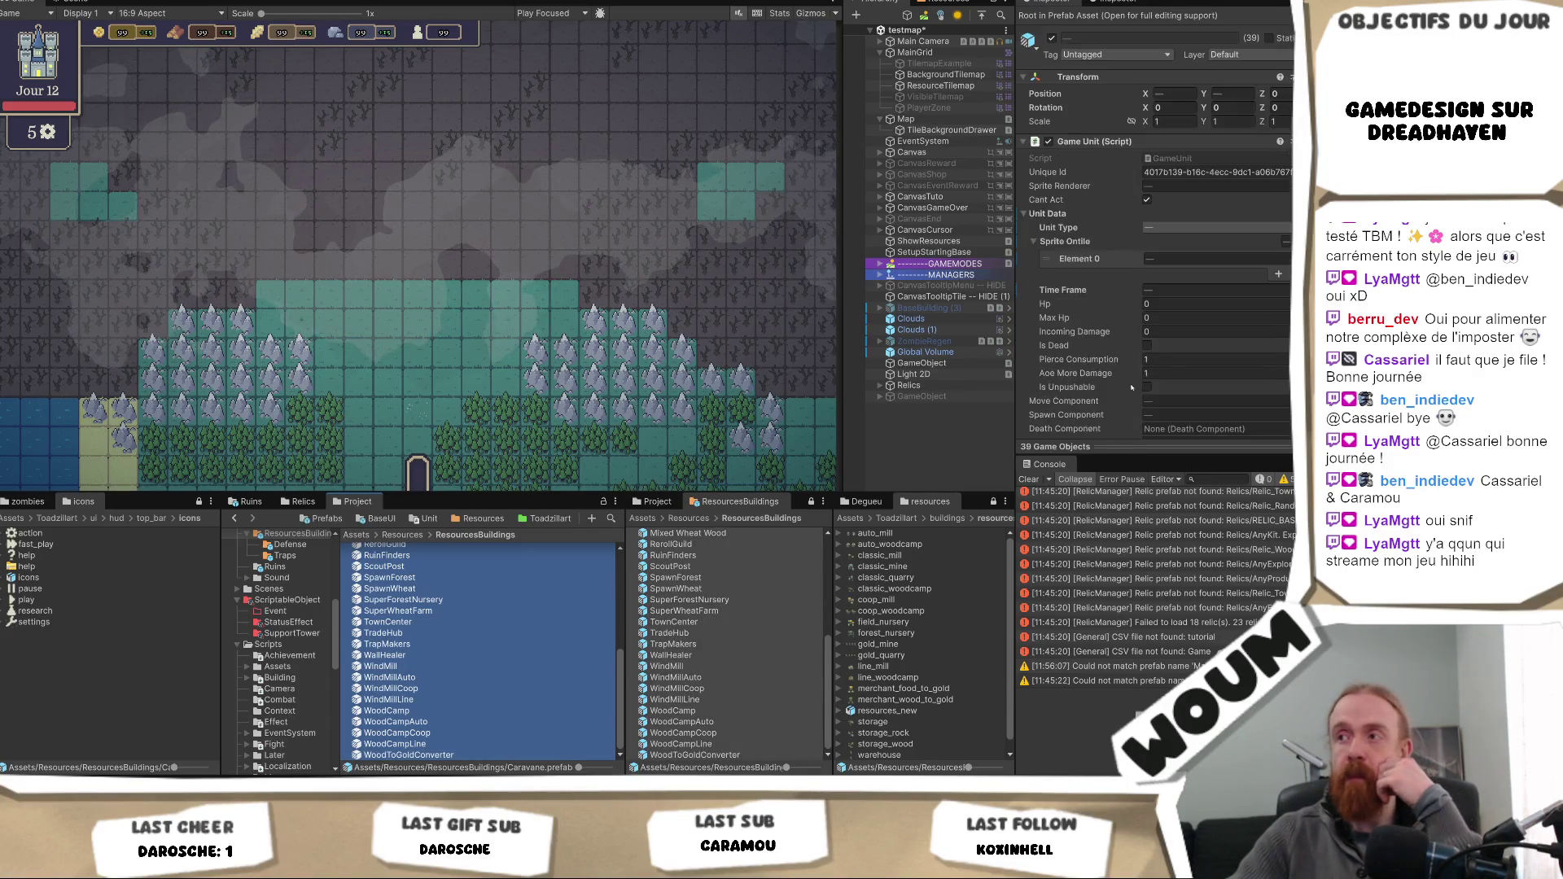
scroll(1160, 376, down, 6)
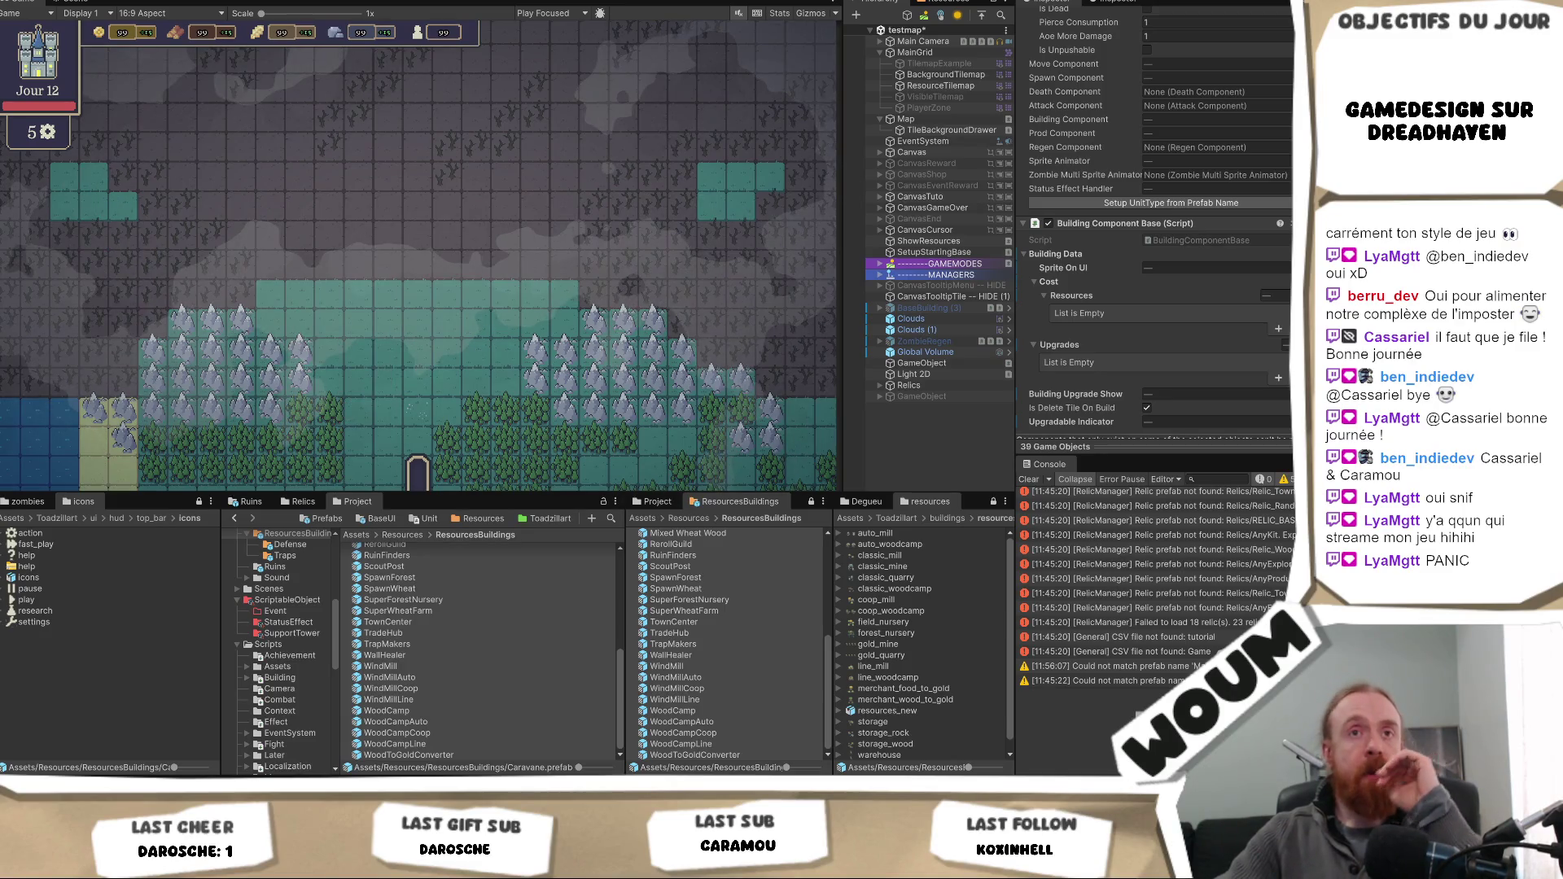
key(ctrl+a)
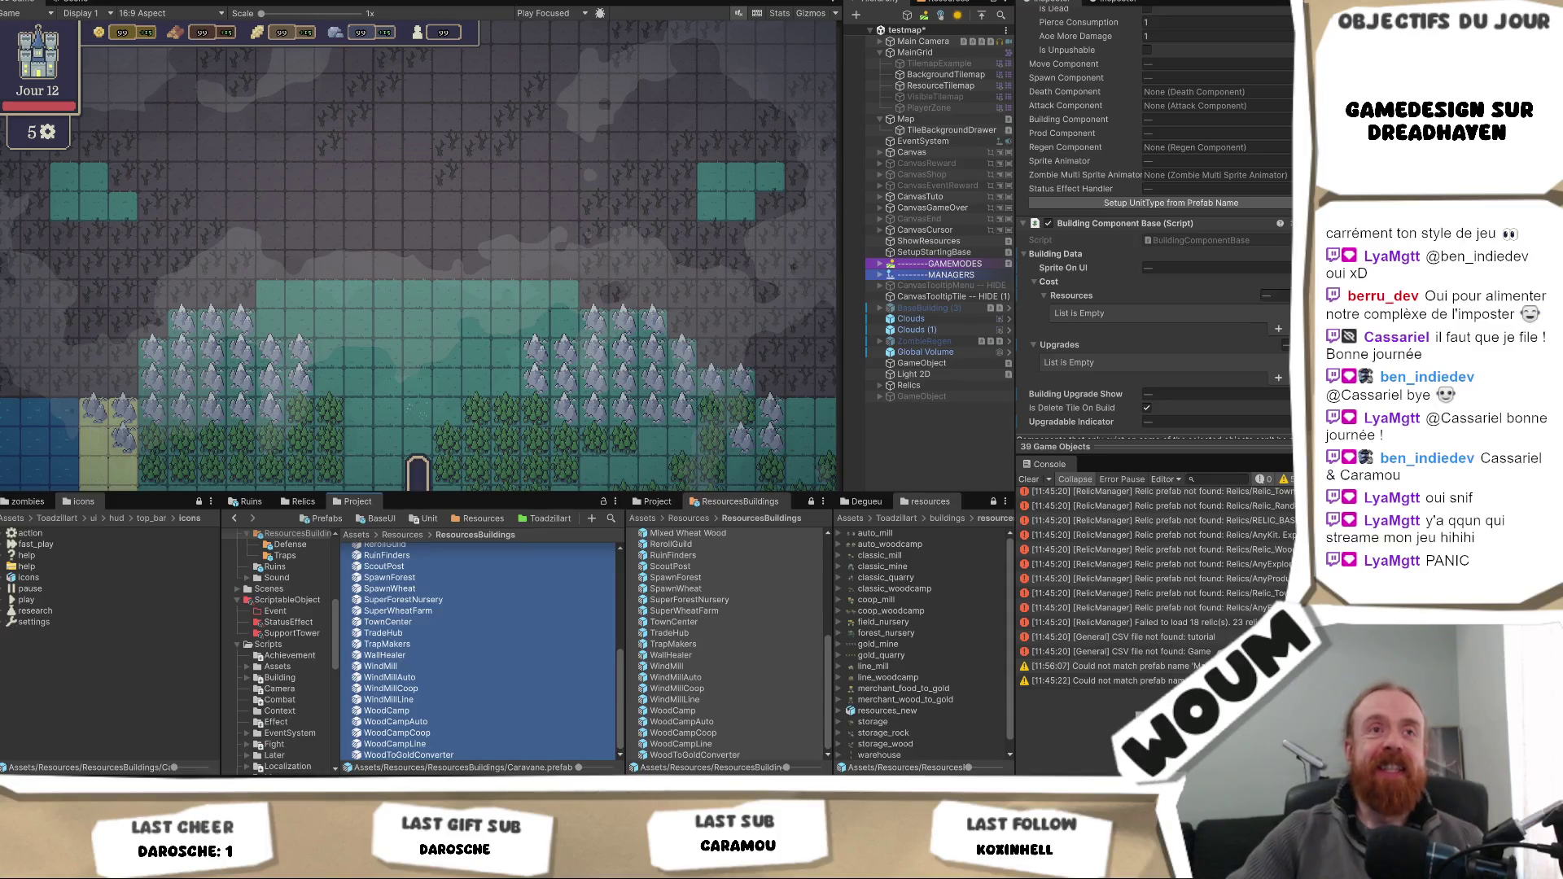
key(alt+Tab)
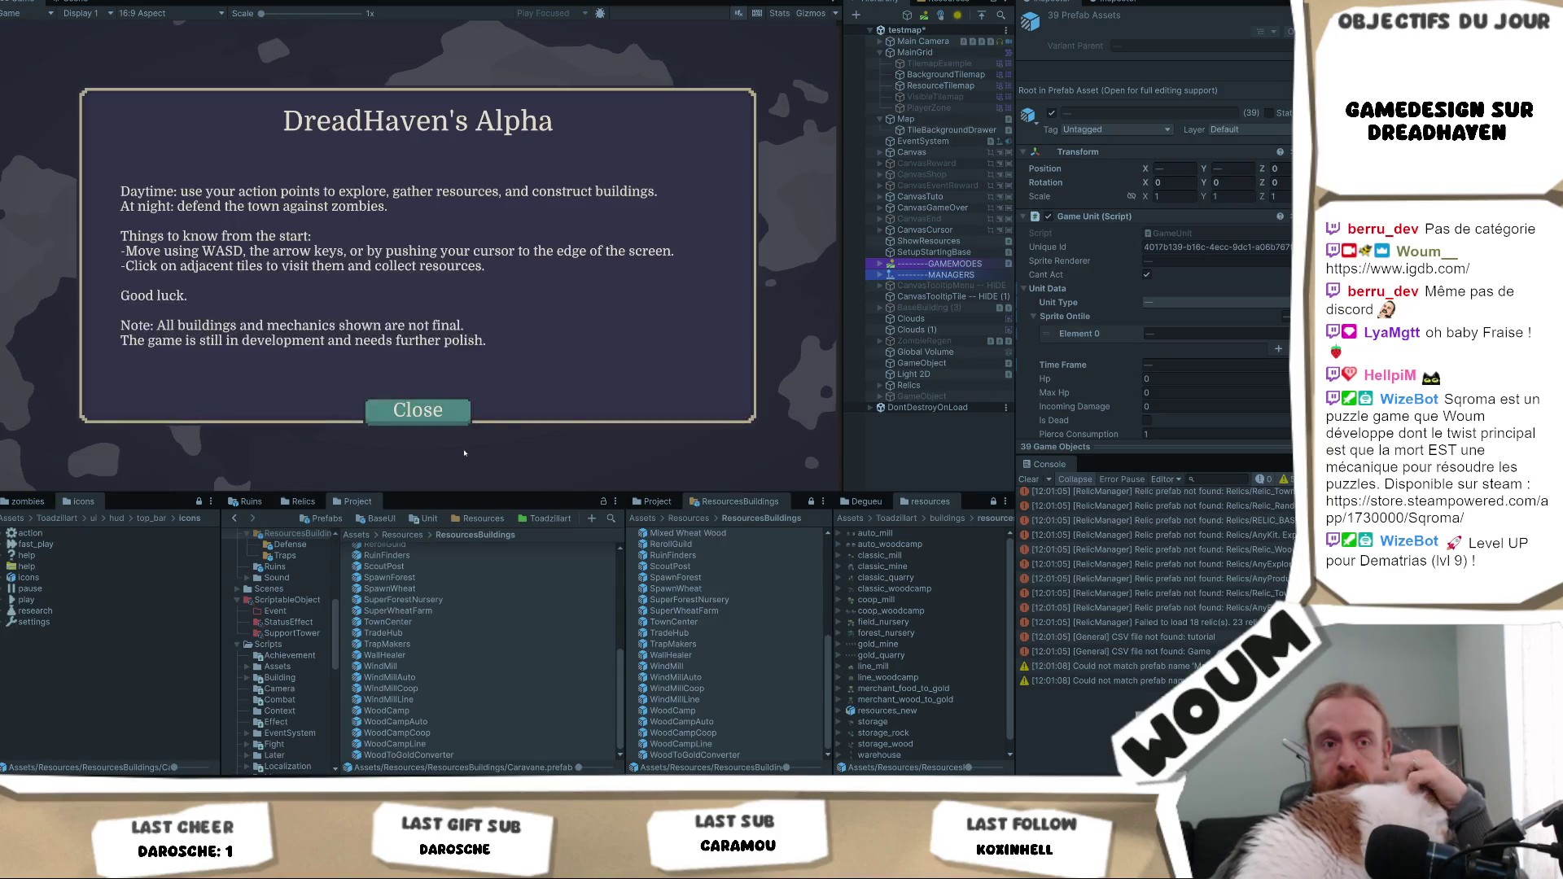
- Close the DreadHaven's Alpha intro and place the town center on the map
click(415, 409)
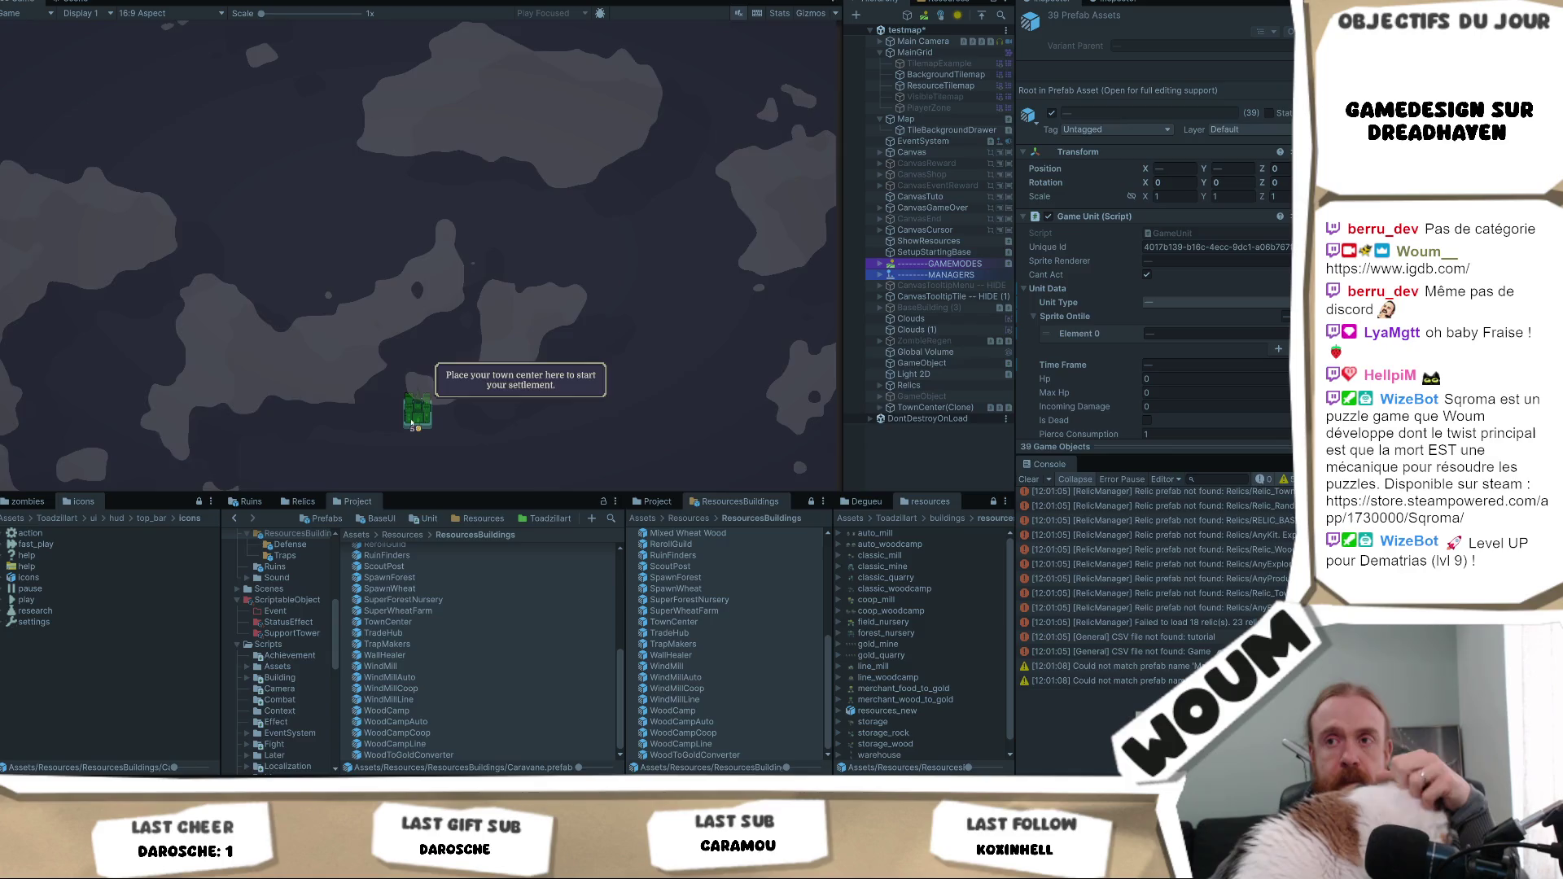
click(419, 411)
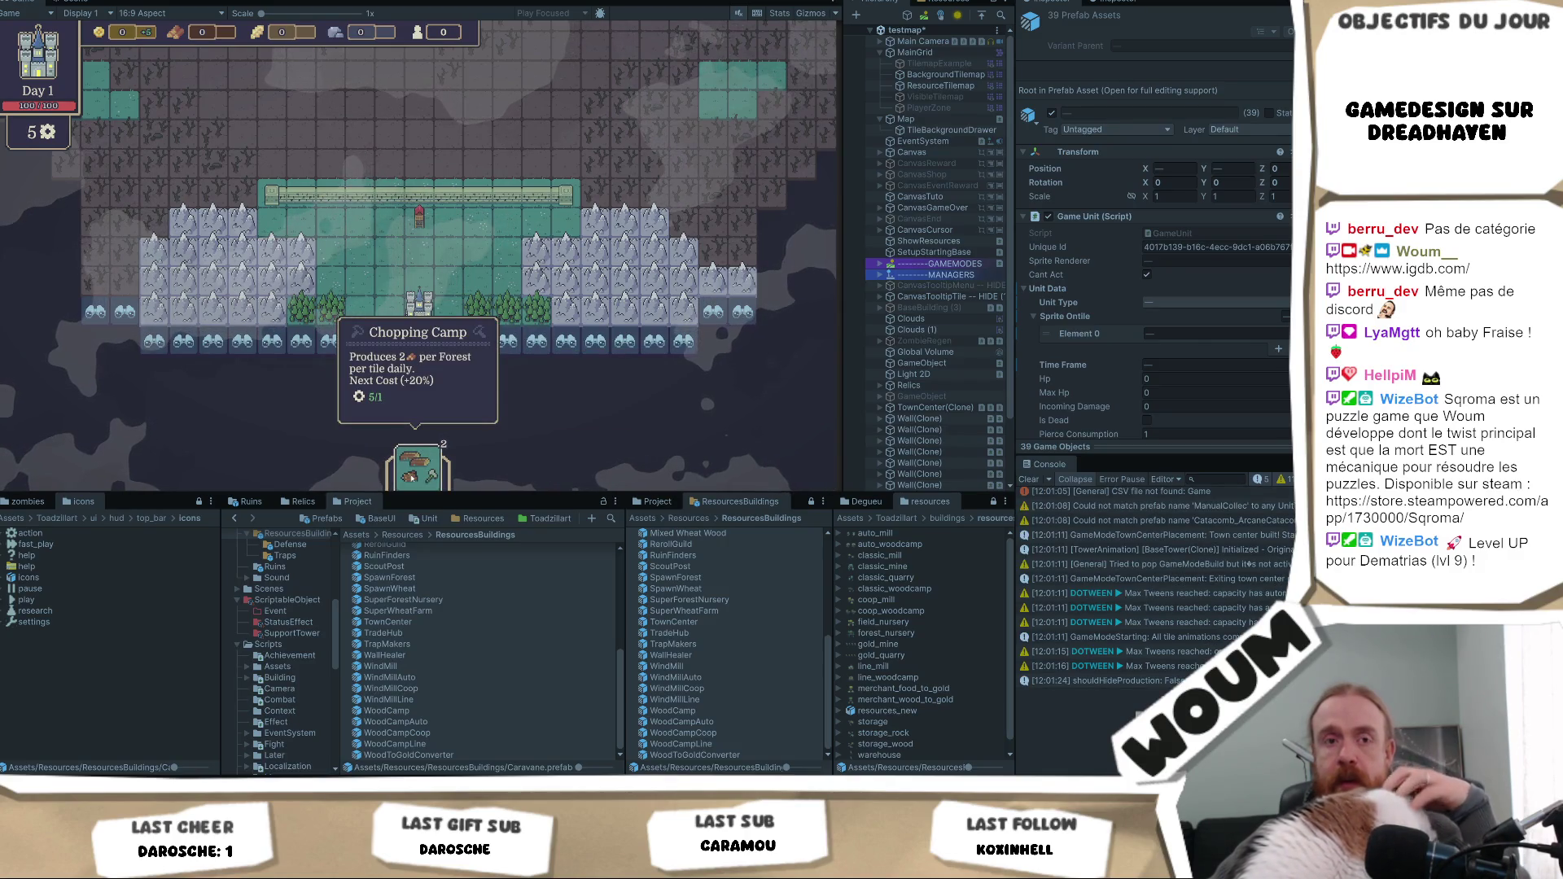
- Add a WoodCamp cost resource of type Action with amount 1
click(457, 711)
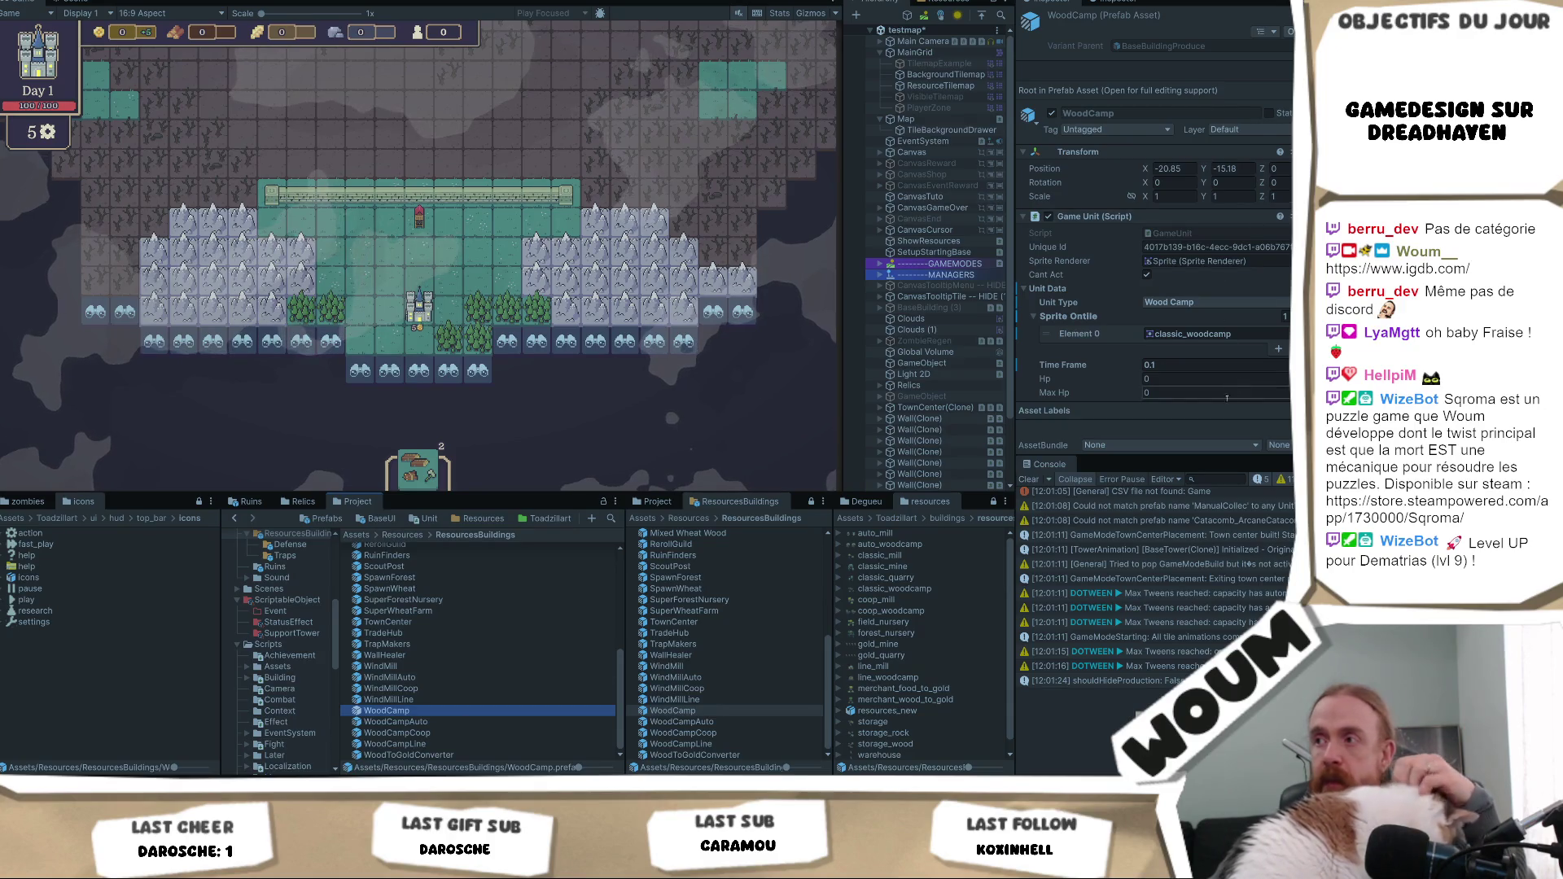
scroll(1223, 369, down, 8)
scroll(1224, 368, down, 3)
click(1278, 288)
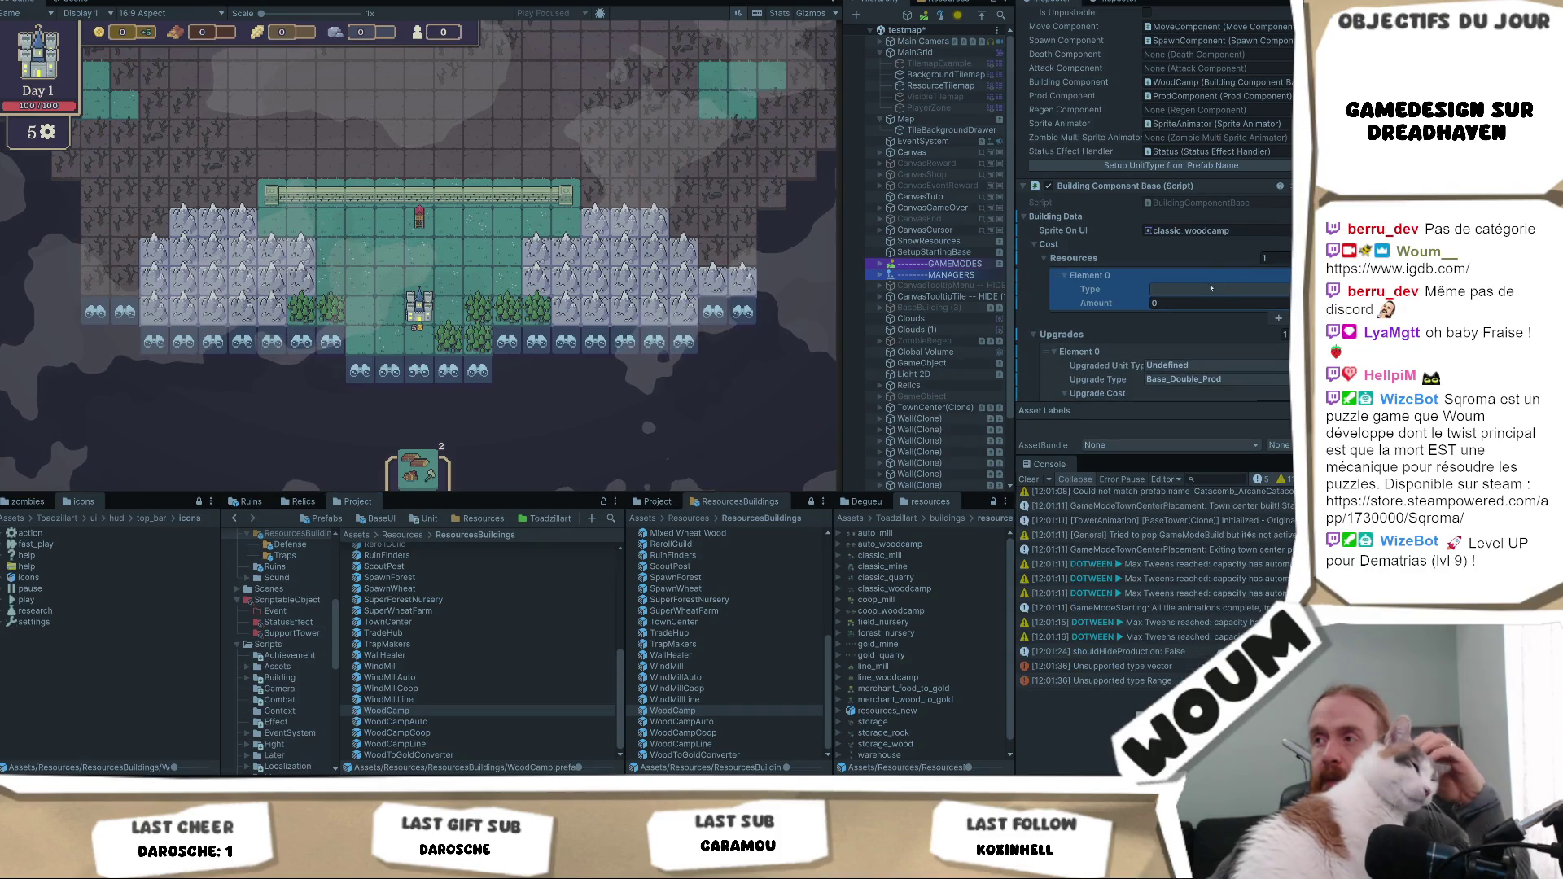
click(1213, 286)
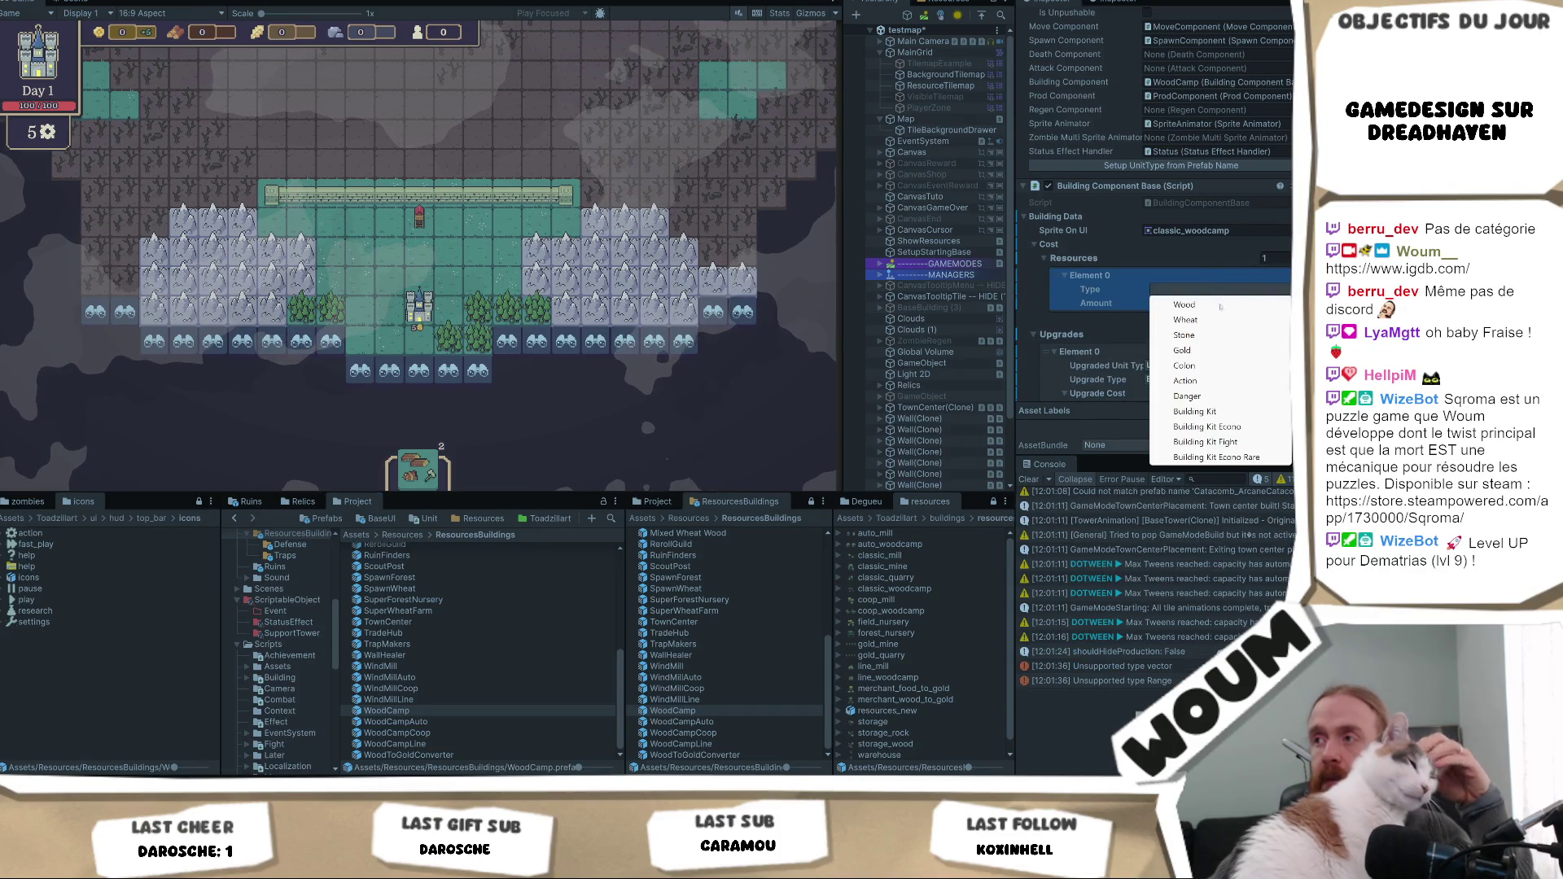
click(1185, 380)
click(1176, 303)
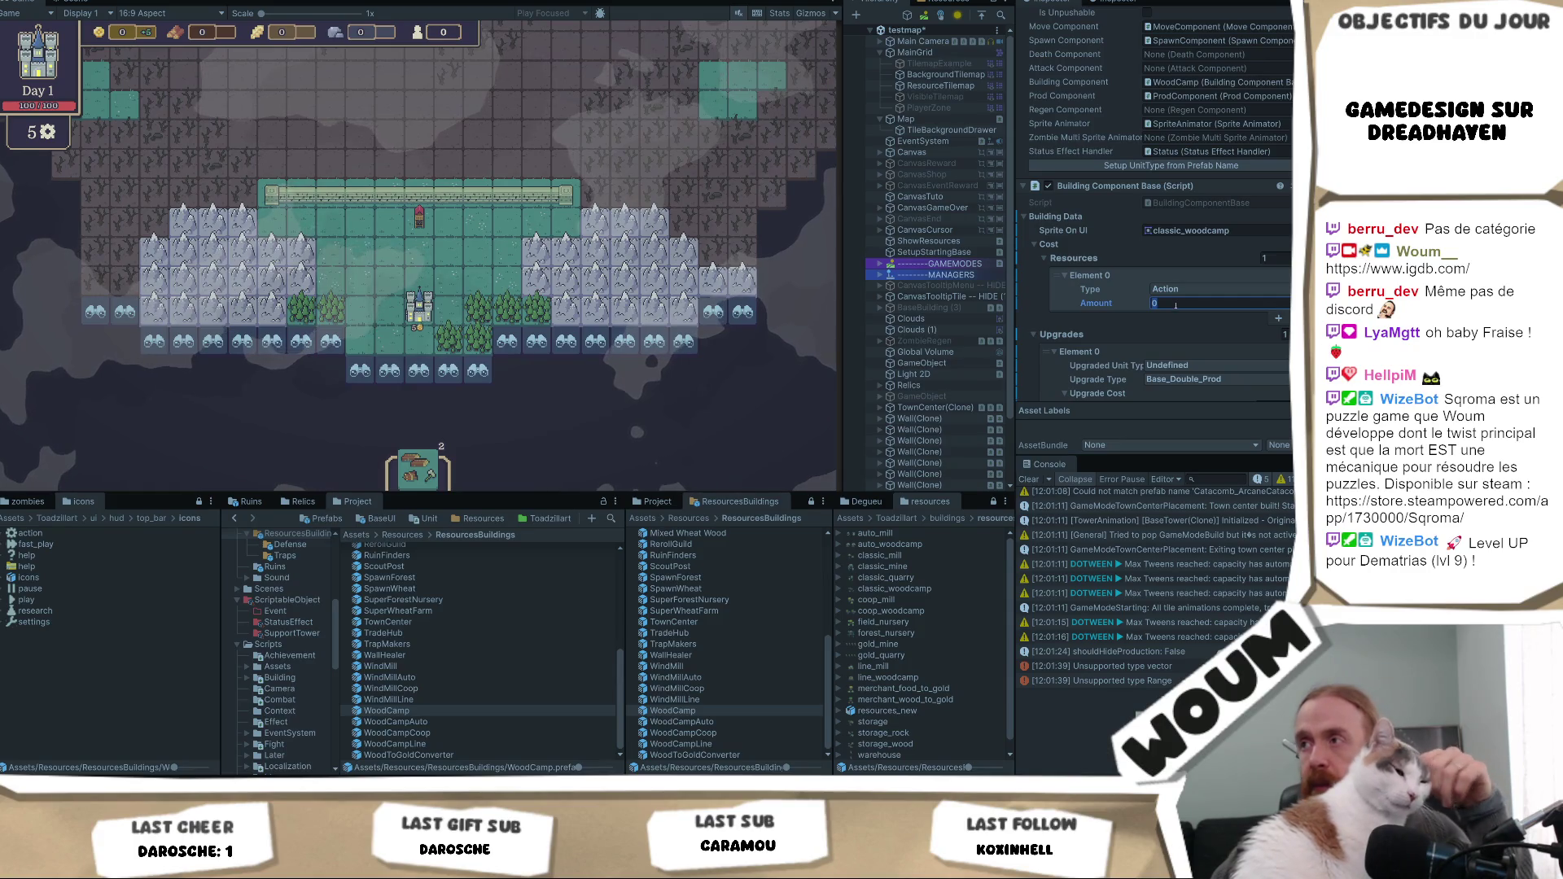
text(1)
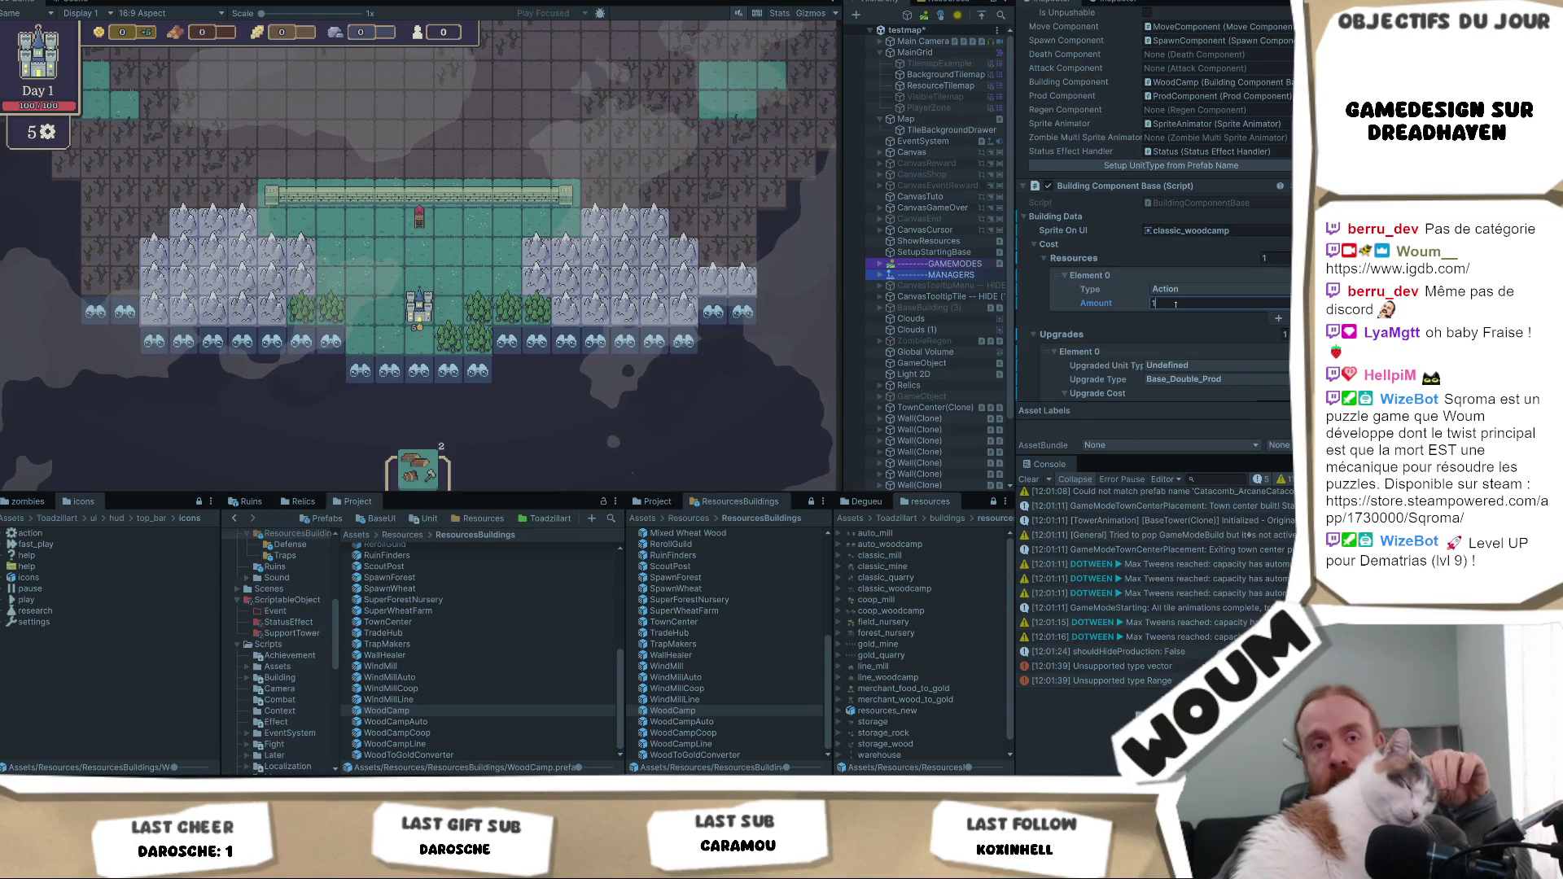
- Expand WoodCamp's Cost field and look through the options for its Resources list
right_click(1085, 263)
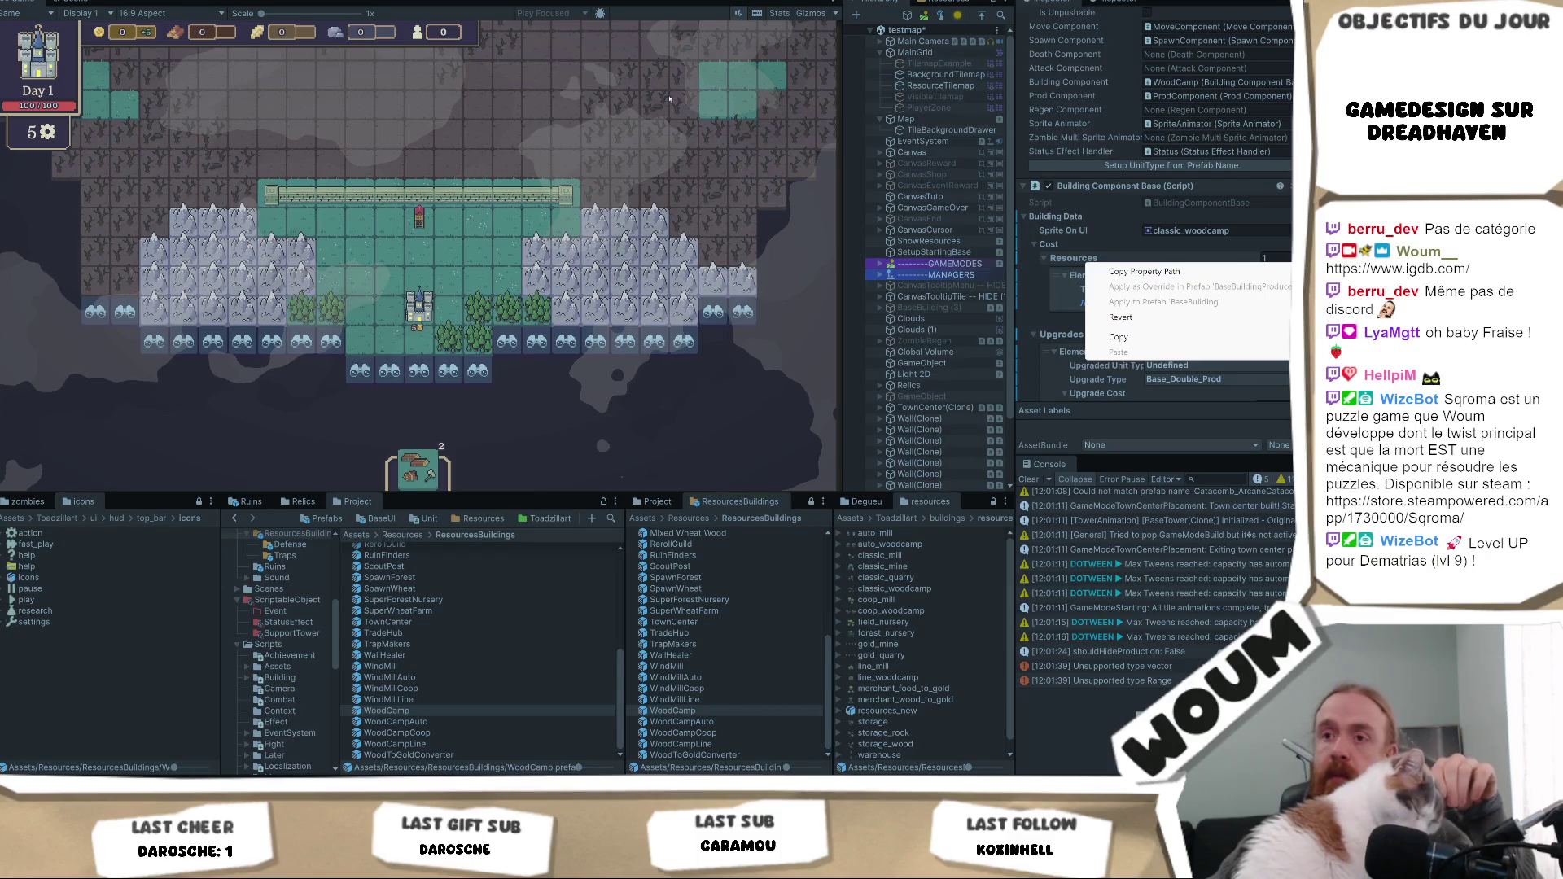
key(Escape)
click(386, 711)
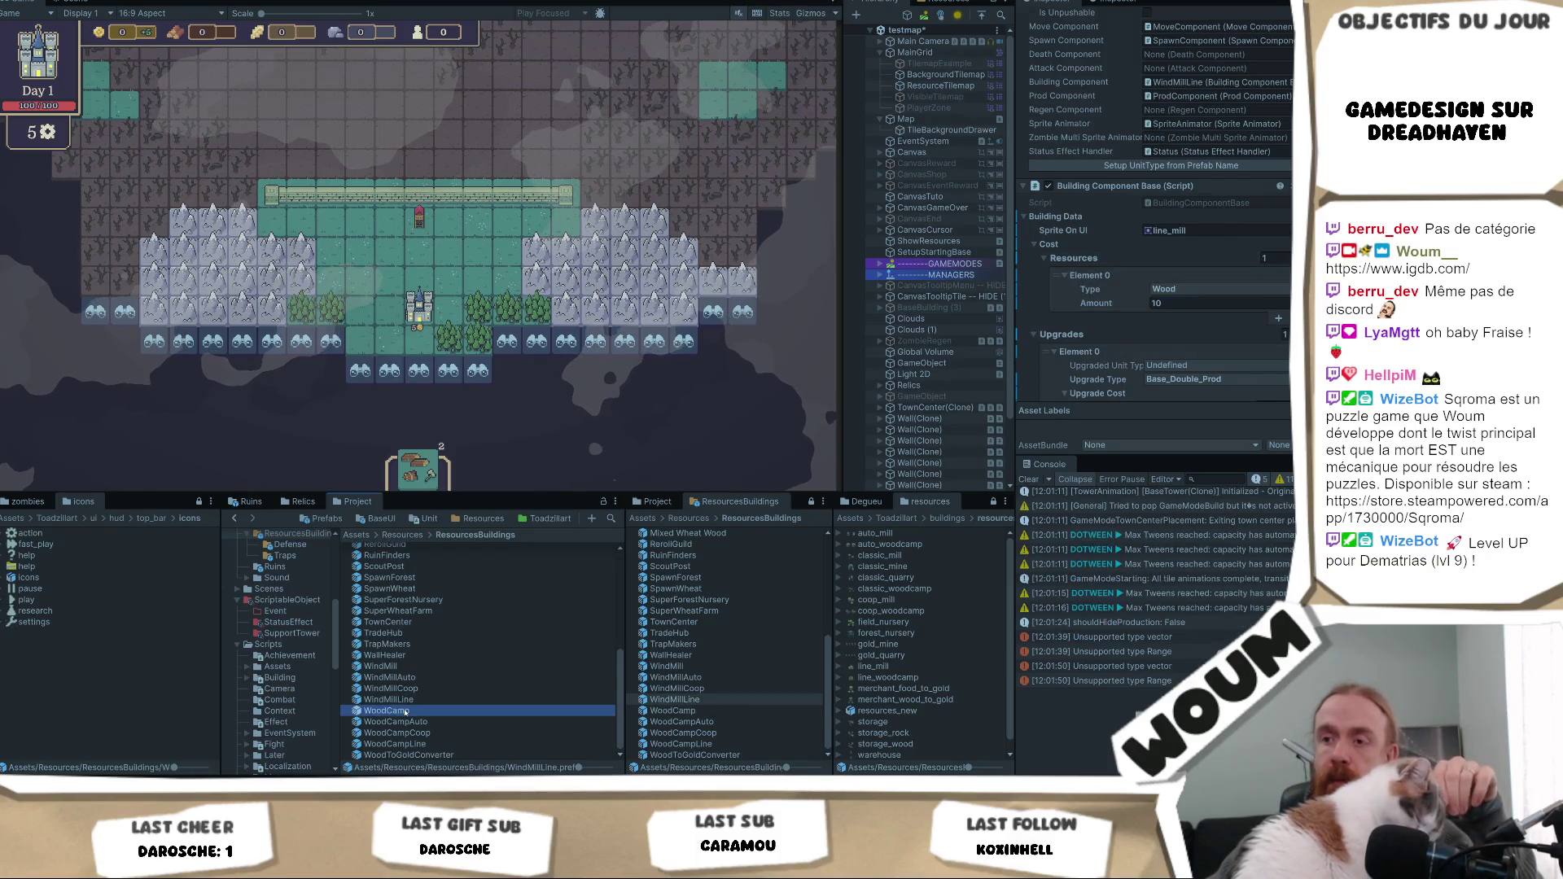
right_click(1050, 243)
click(1036, 244)
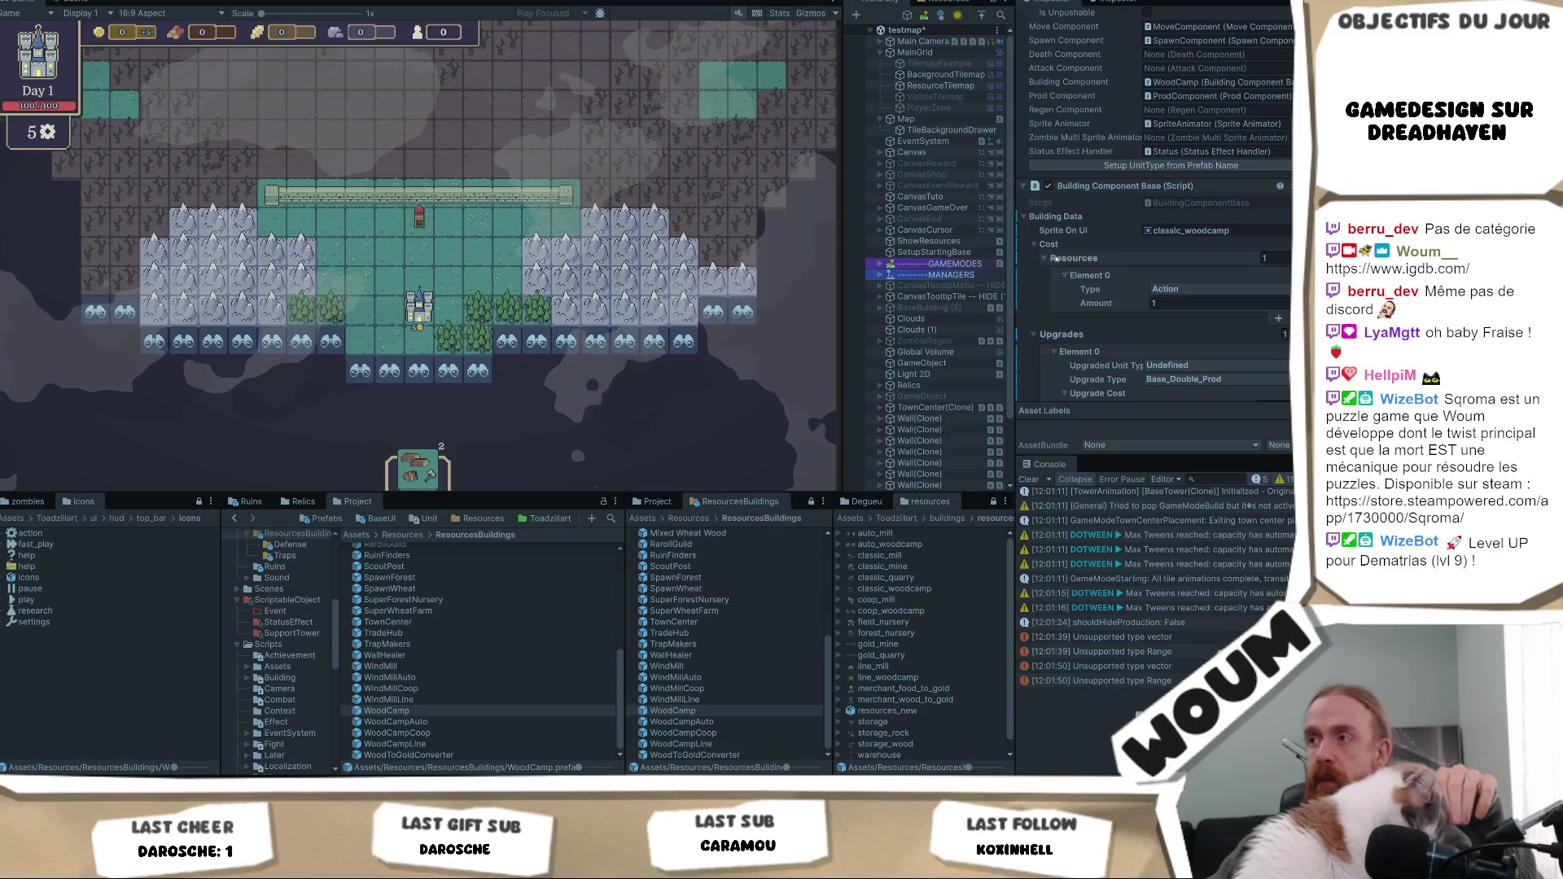
right_click(1066, 258)
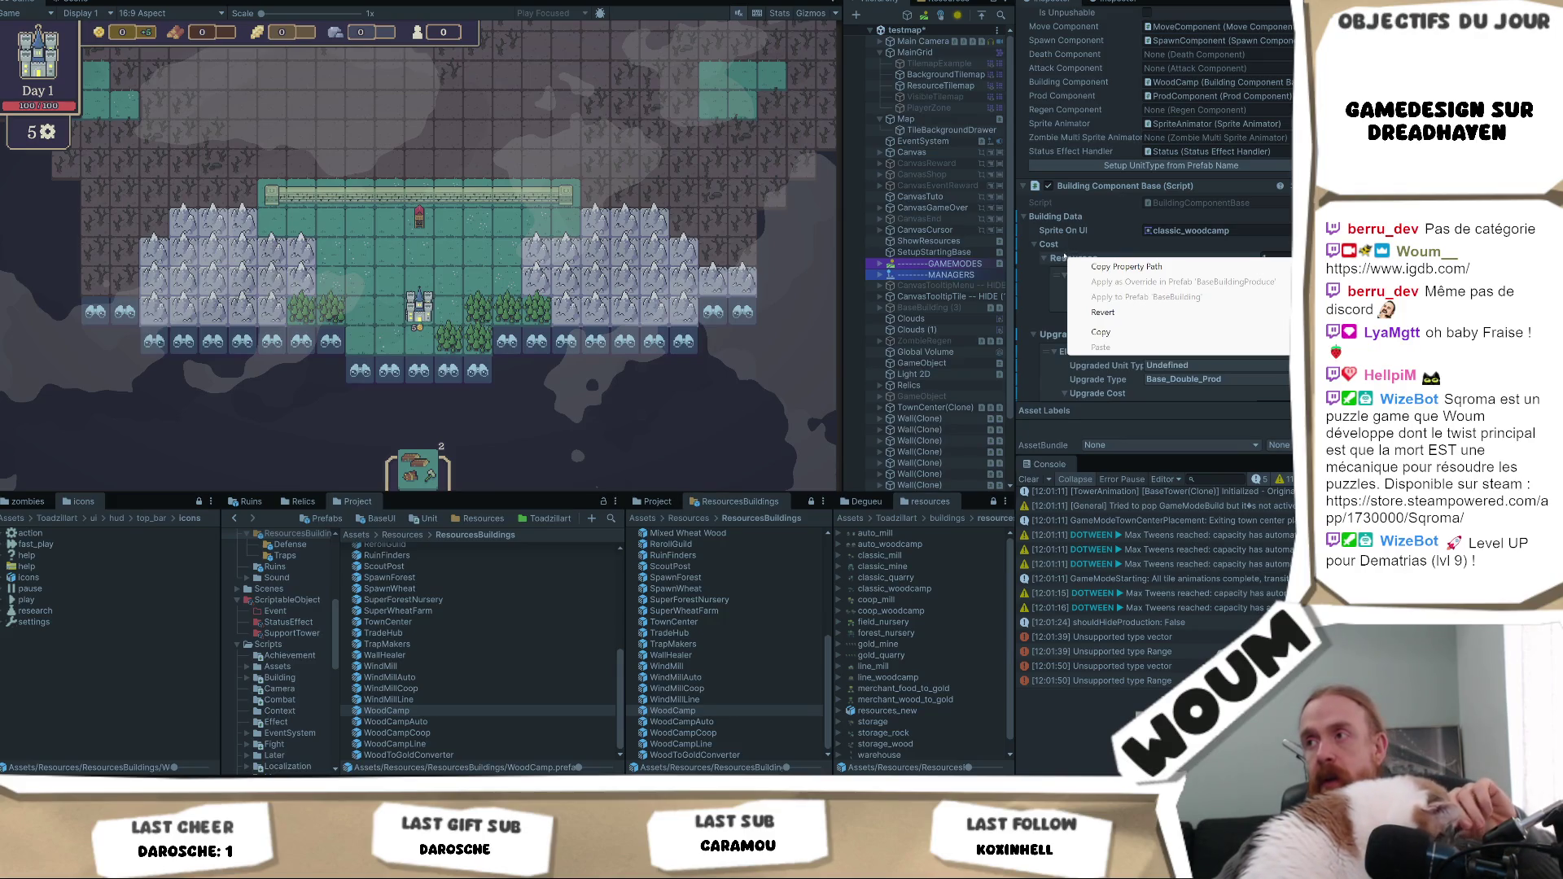
click(1061, 231)
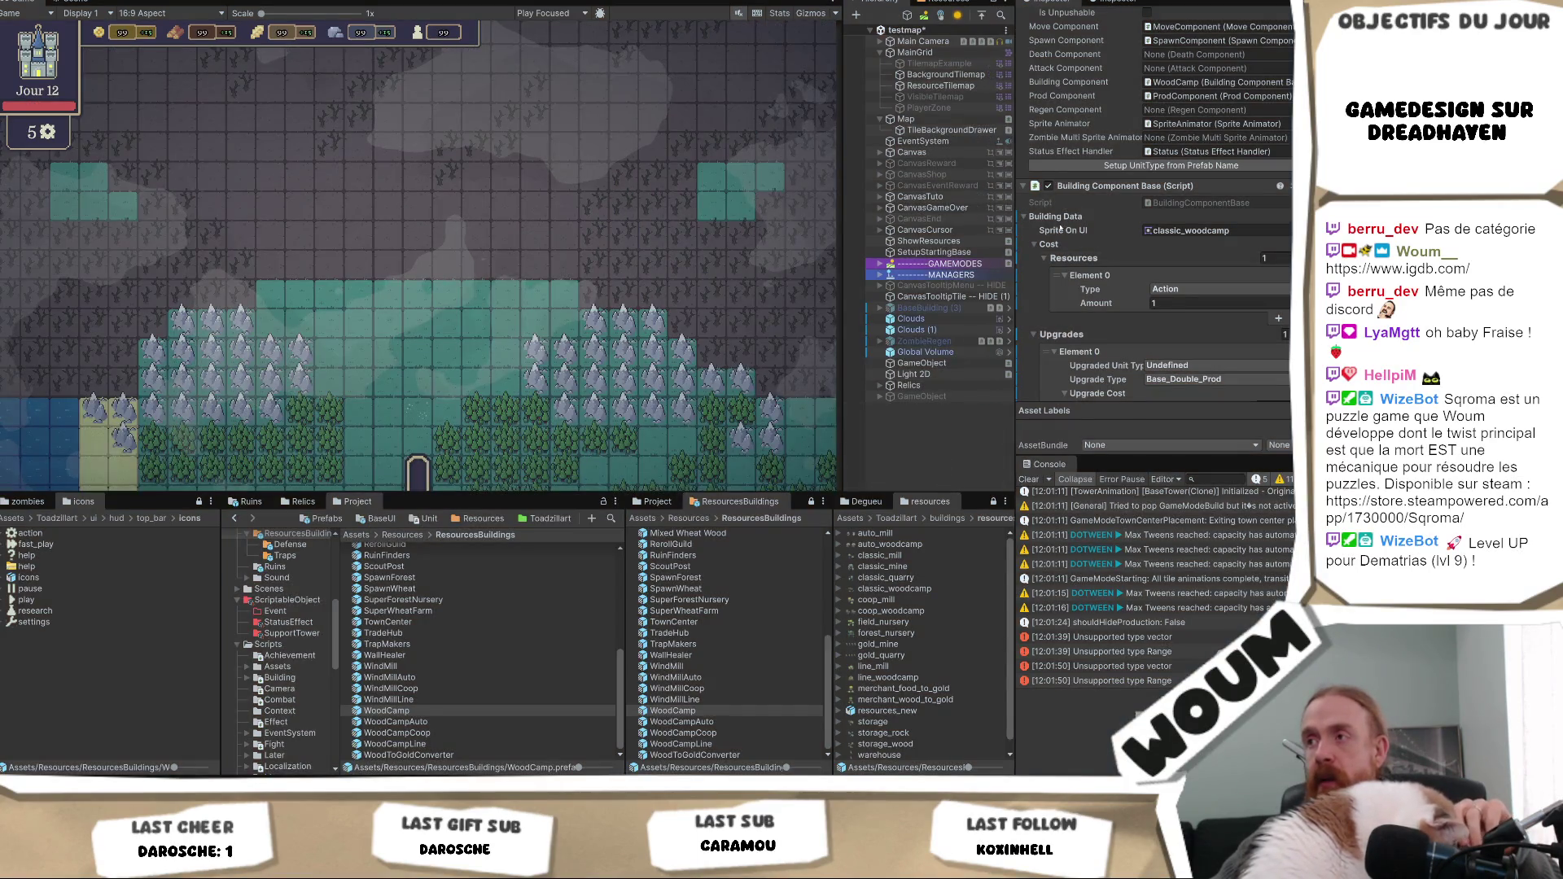
right_click(1051, 221)
click(1043, 244)
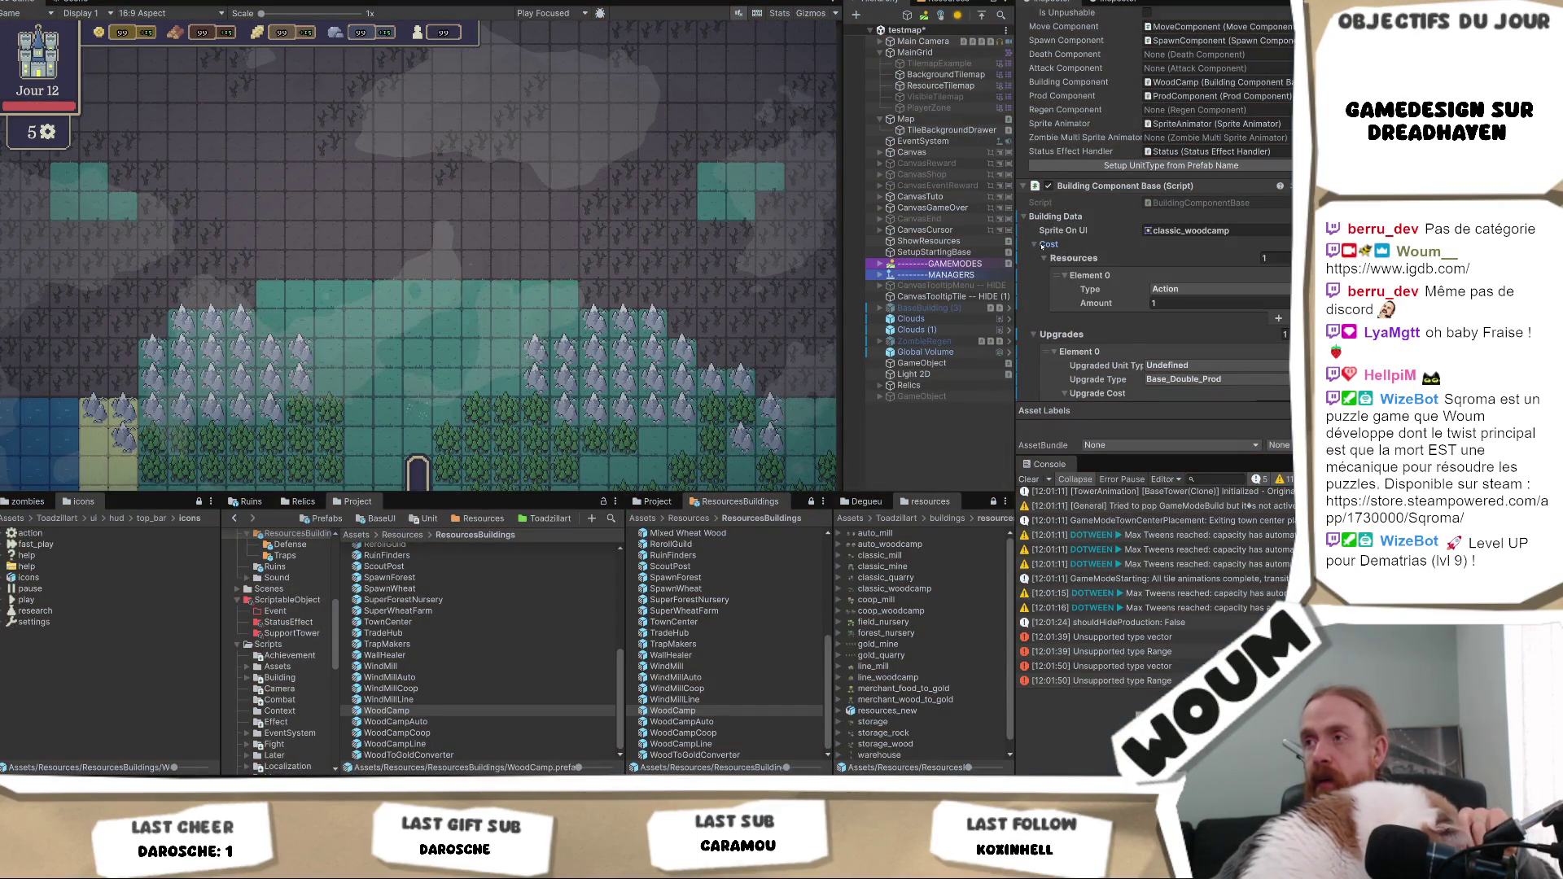
scroll(1228, 246, up, 4)
scroll(1229, 245, down, 3)
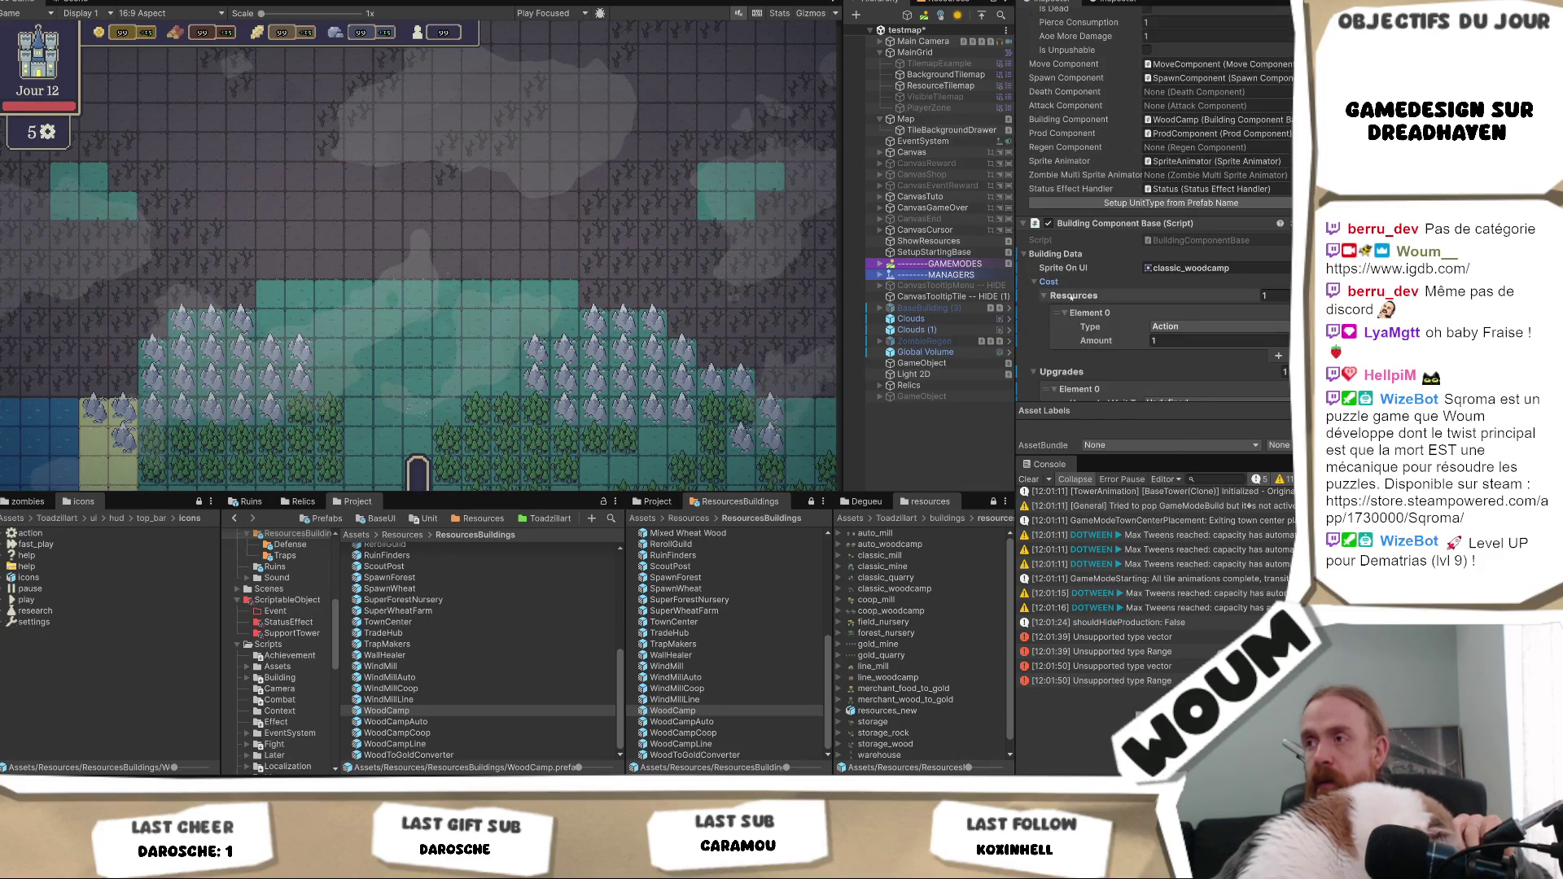
right_click(1066, 296)
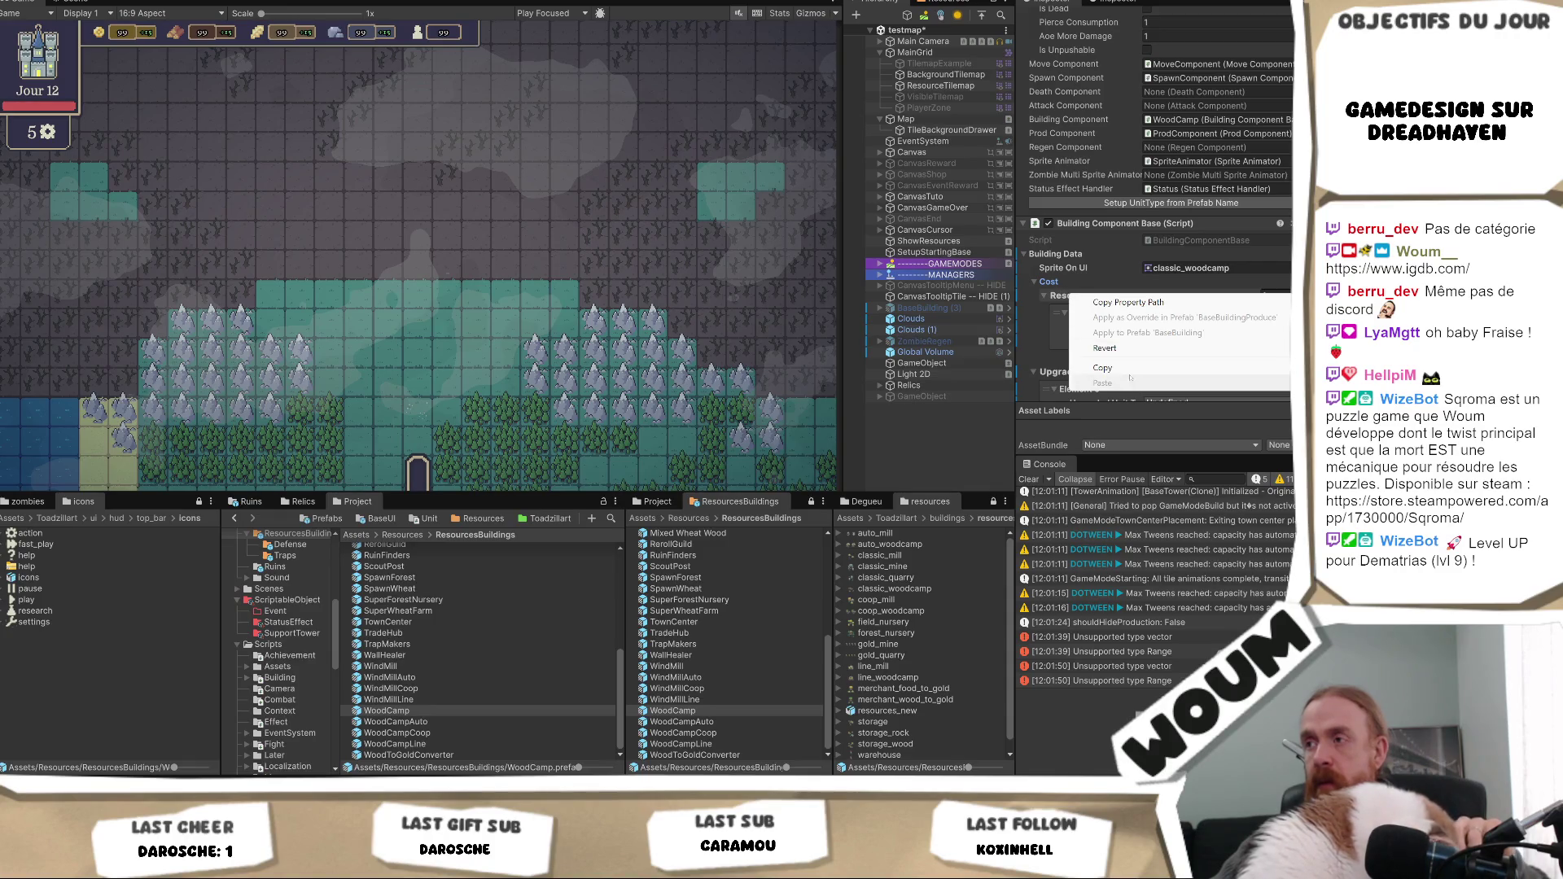
click(1103, 368)
scroll(1122, 288, up, 9)
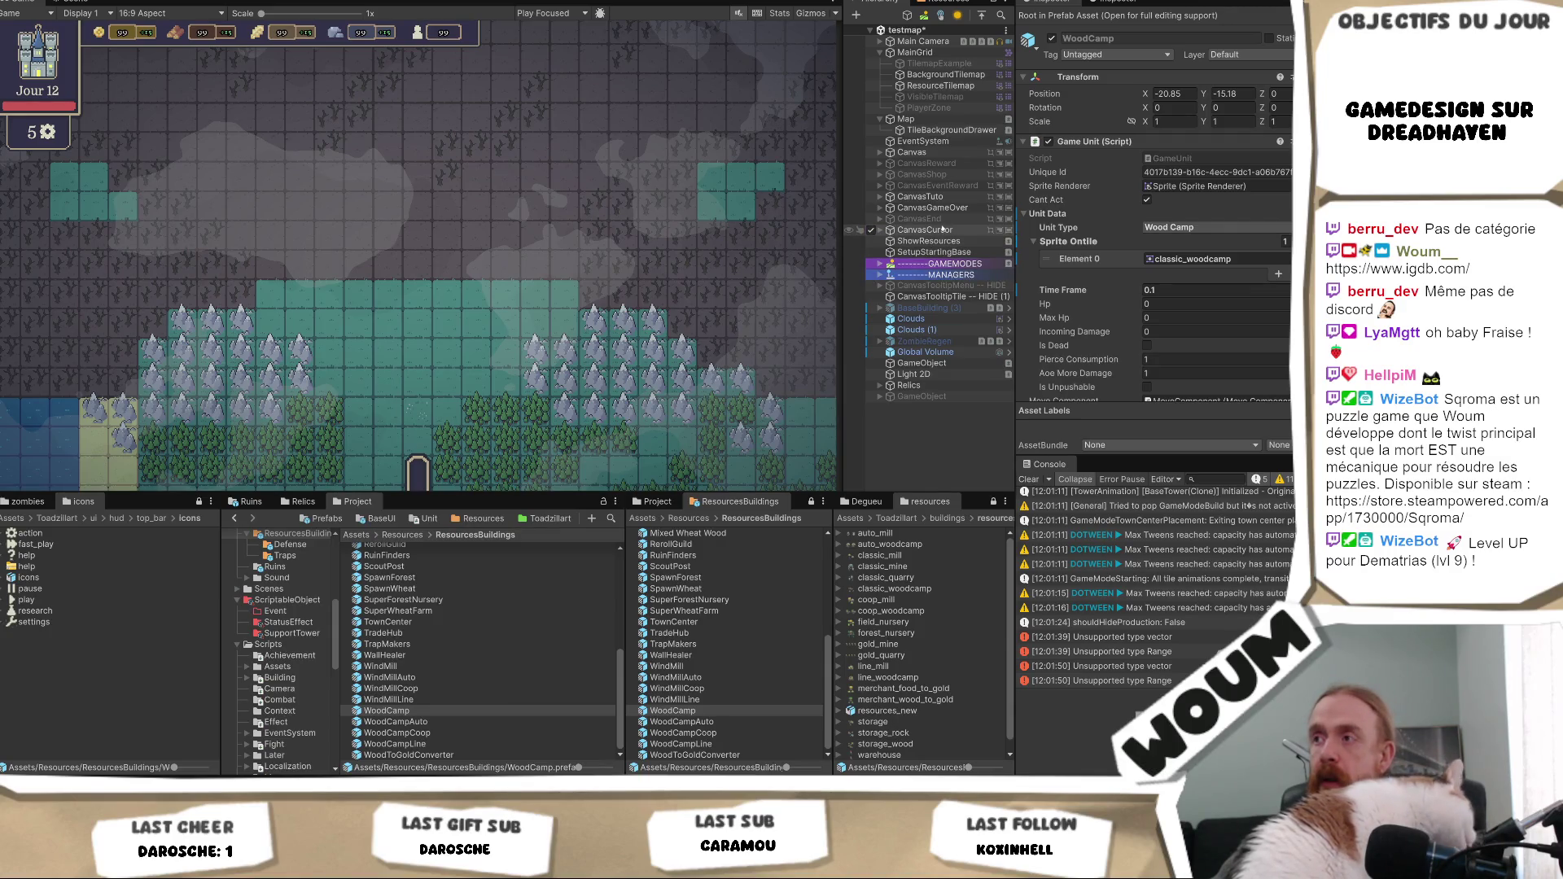
- Paste an Action cost of 1 into BaseBuilding, save the prefab, and open WoodCamp
scroll(1213, 326, down, 3)
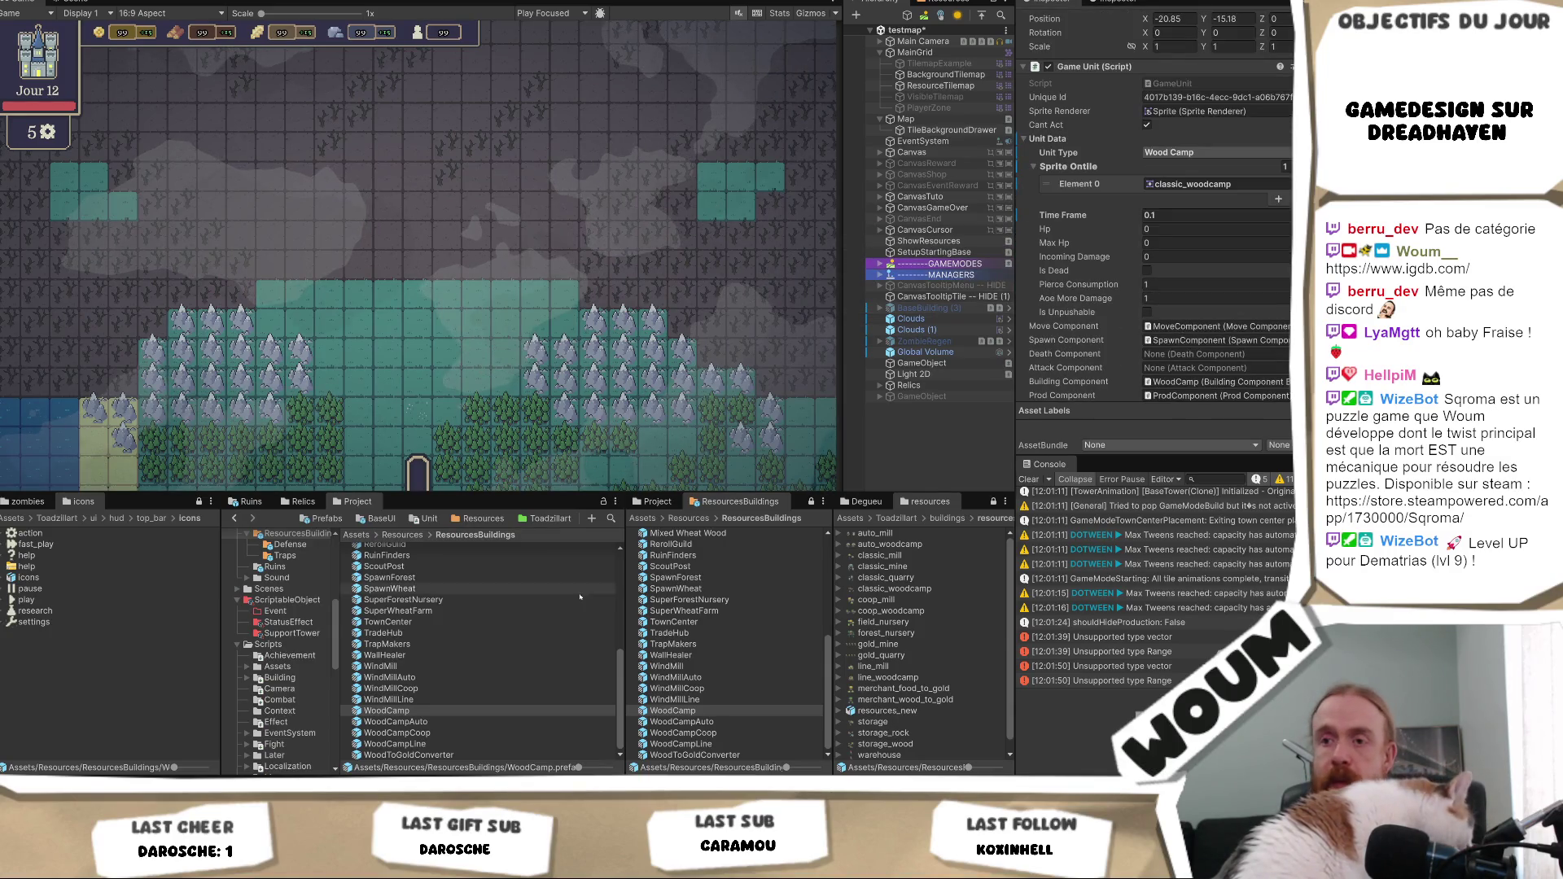
scroll(1155, 203, up, 3)
double_click(1099, 57)
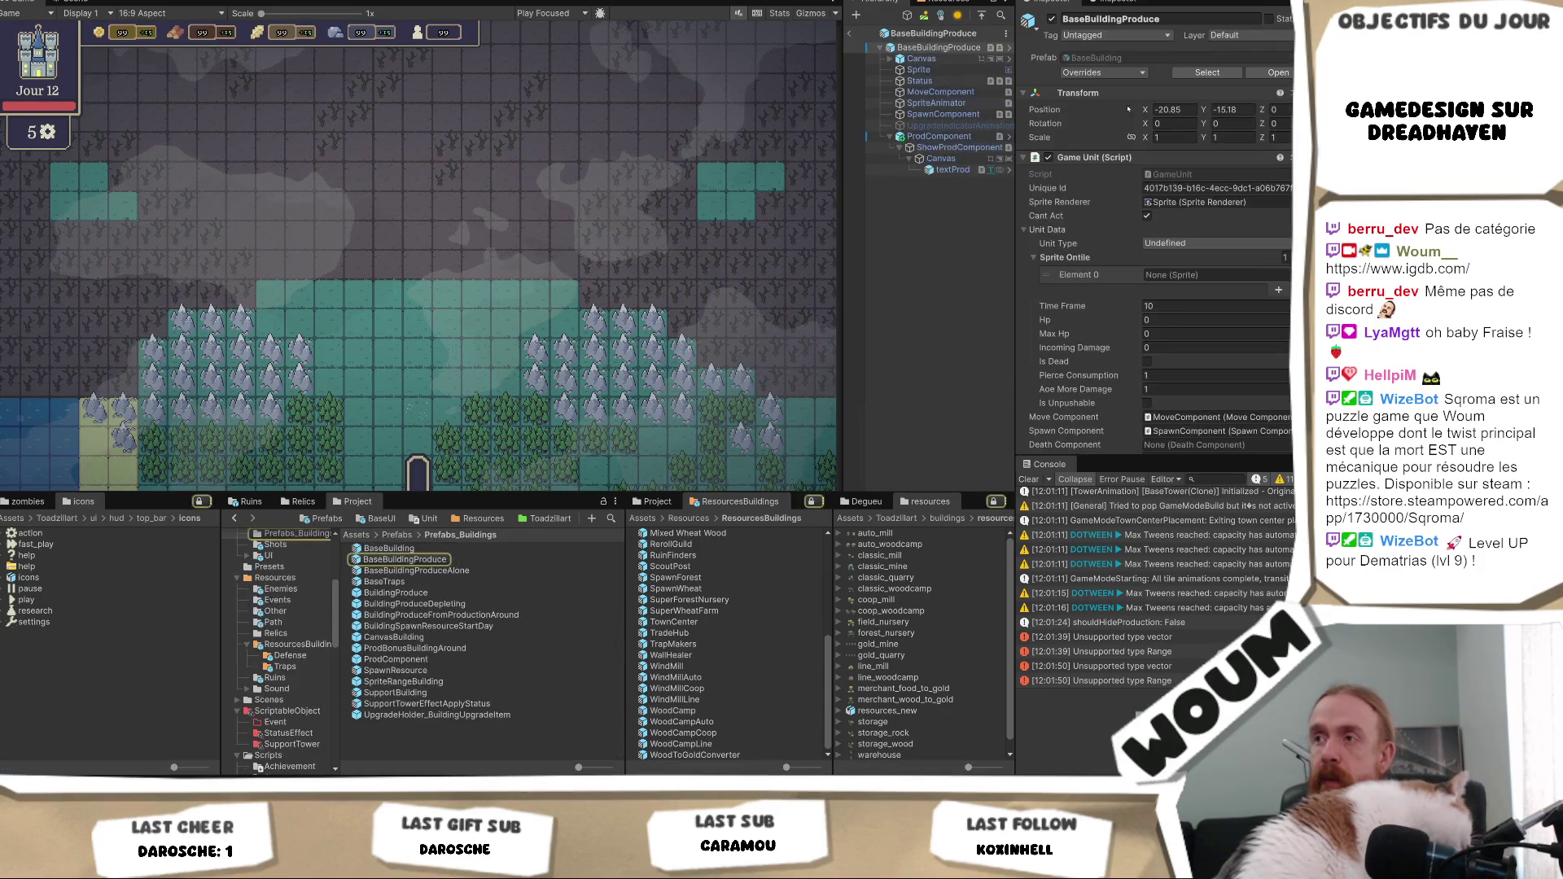
double_click(1095, 57)
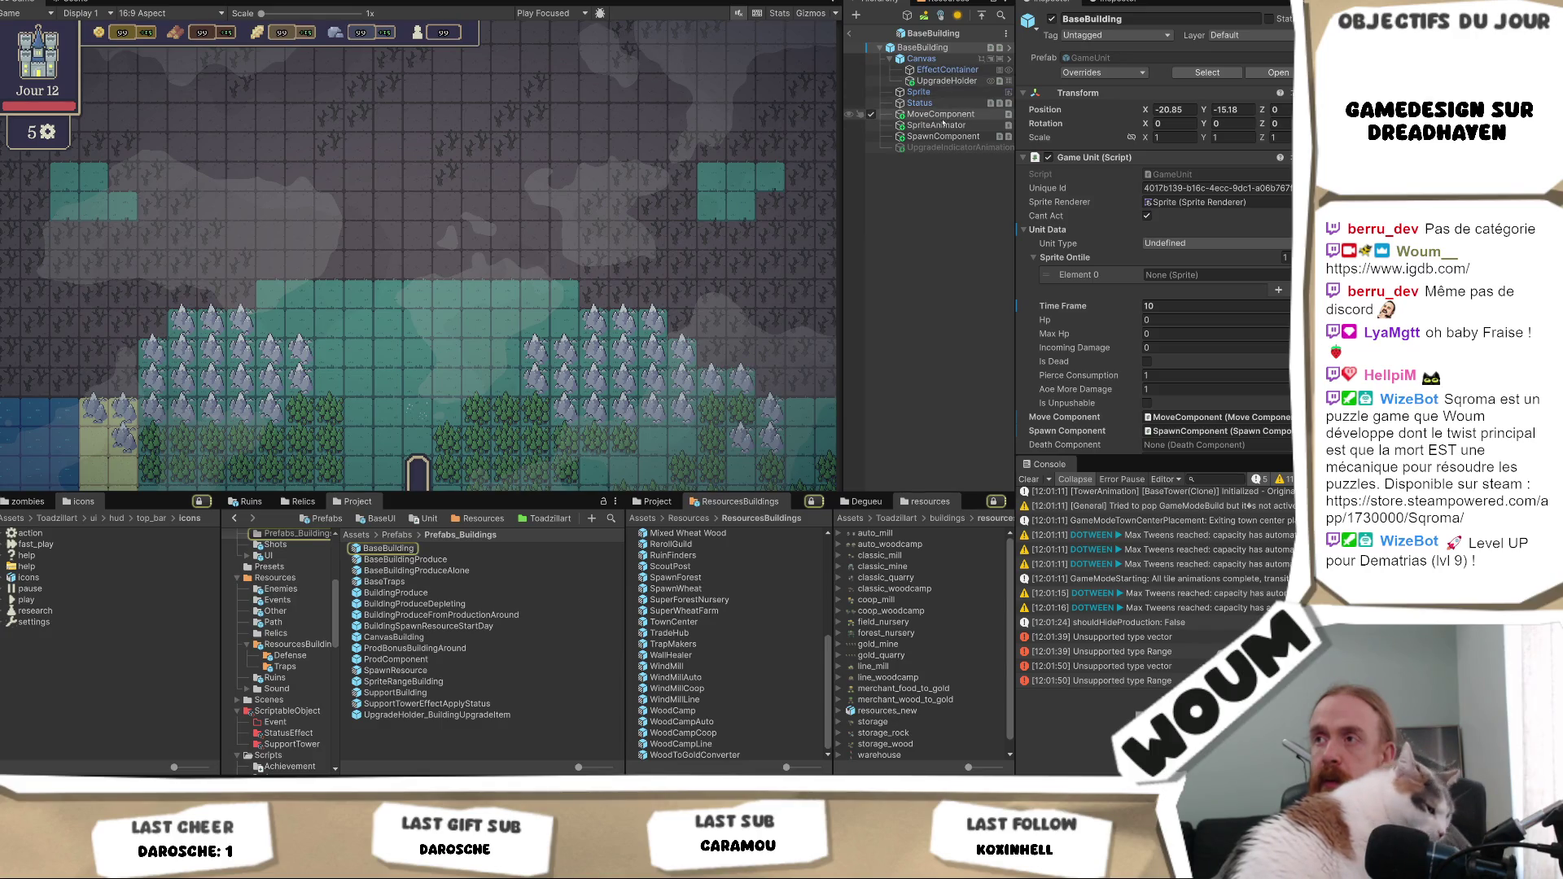
scroll(1170, 319, down, 5)
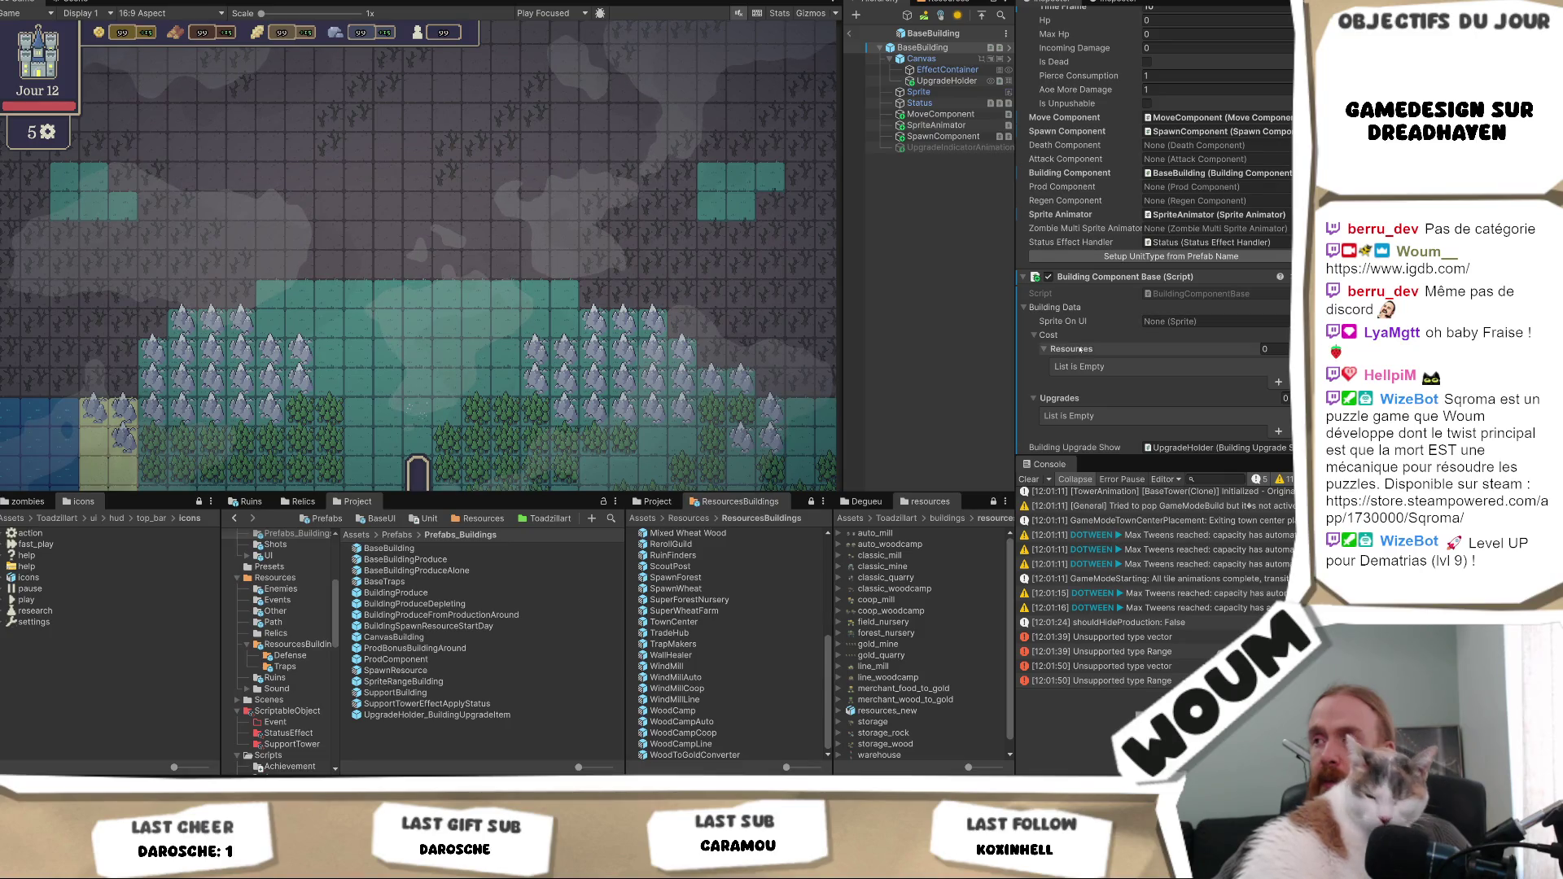
right_click(1080, 350)
click(1162, 383)
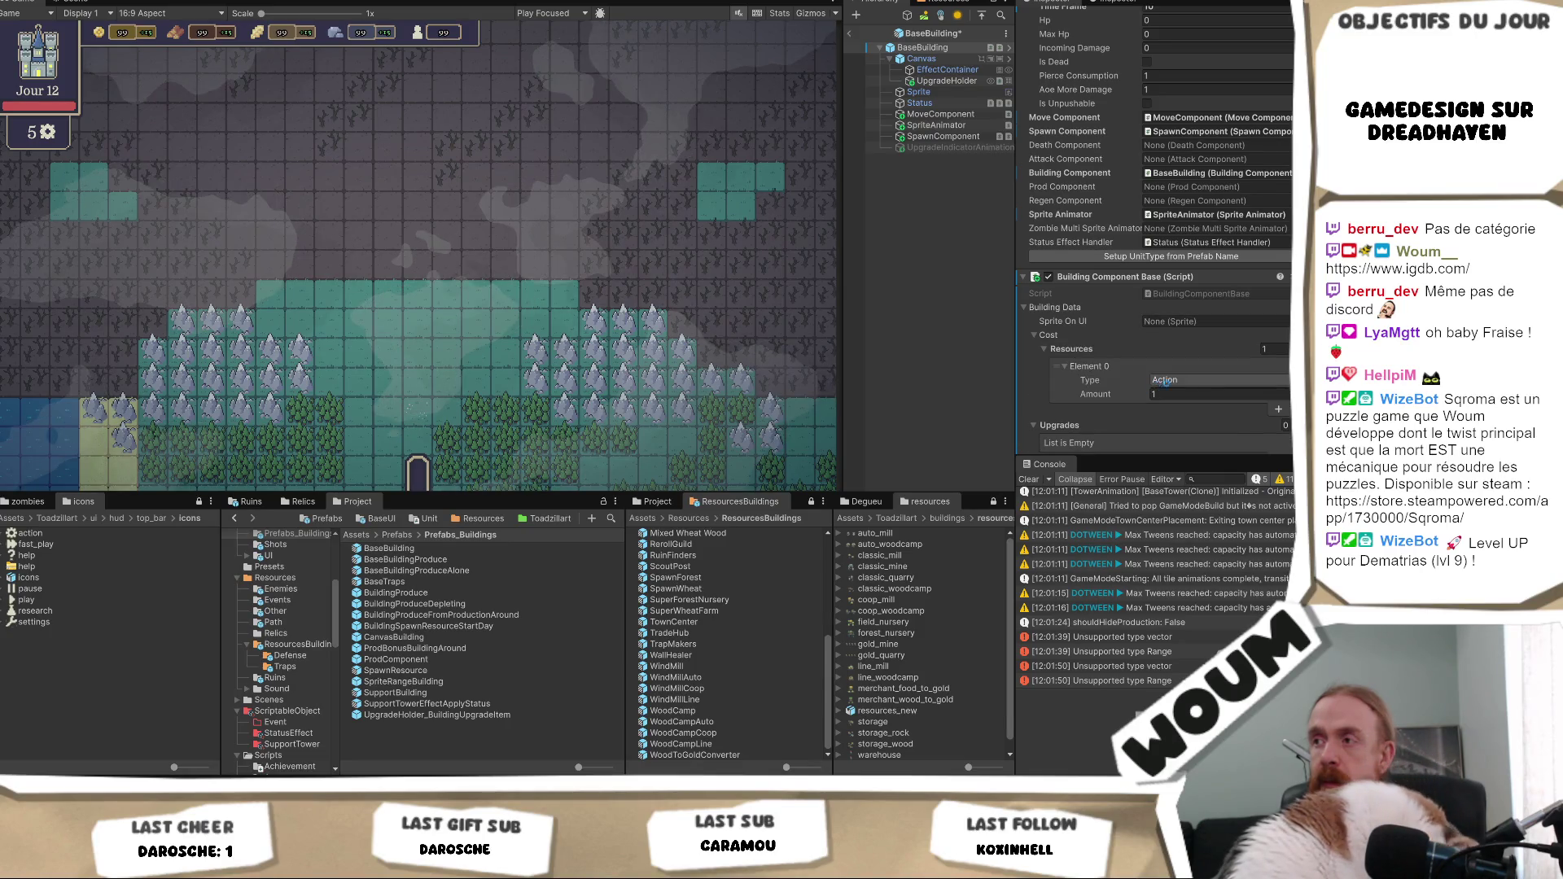
key(ctrl+s)
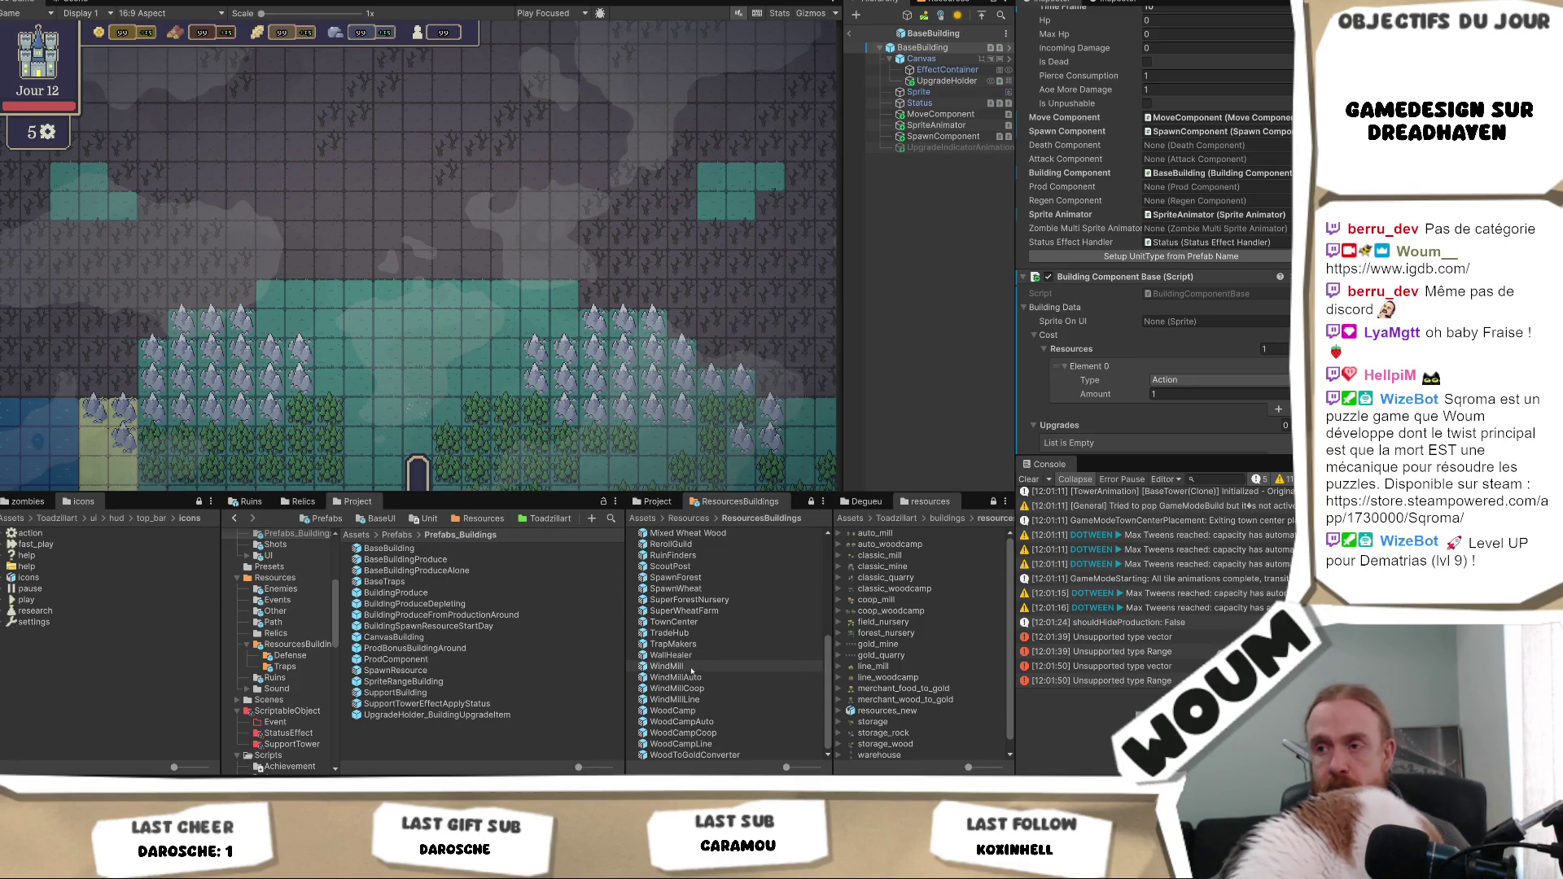
double_click(674, 710)
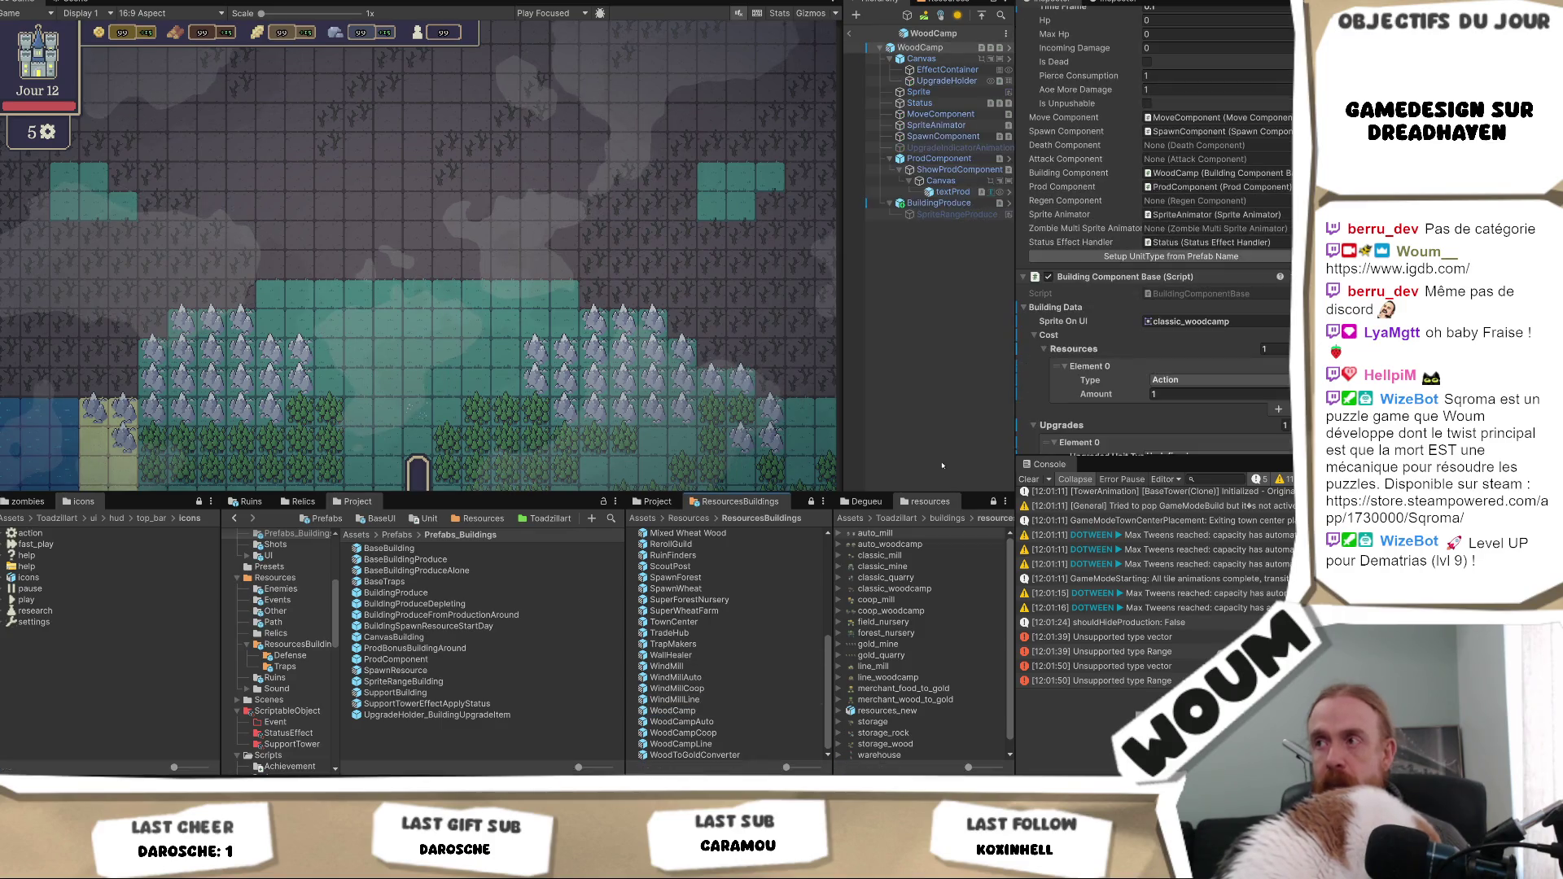
- Revert WoodCamp's Cost to its prefab value, then select the WindMillAuto prefab
scroll(1146, 348, down, 1)
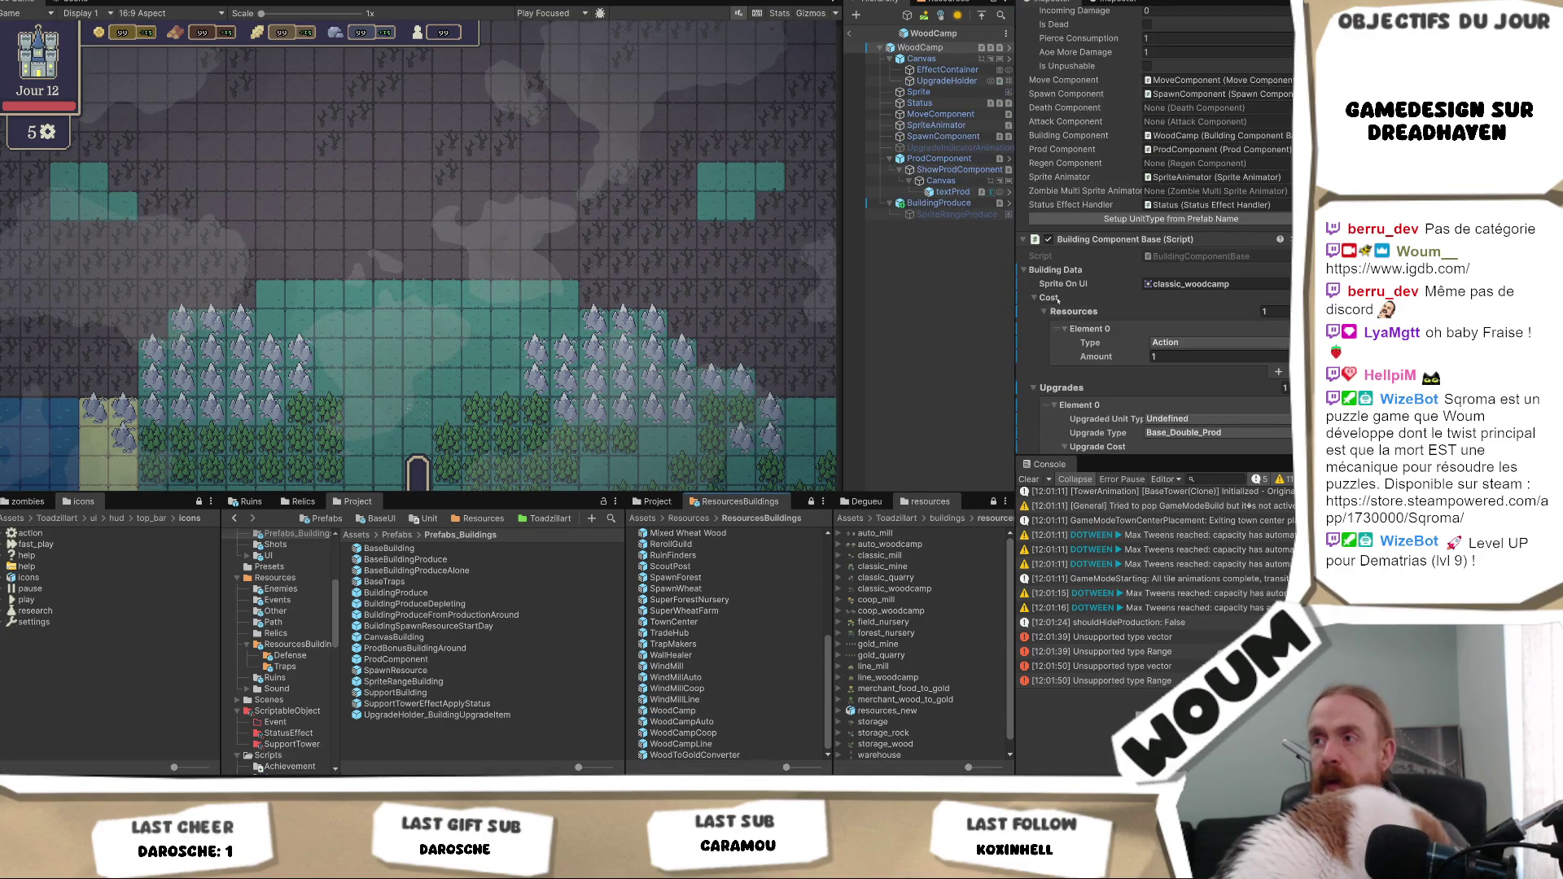
right_click(1049, 298)
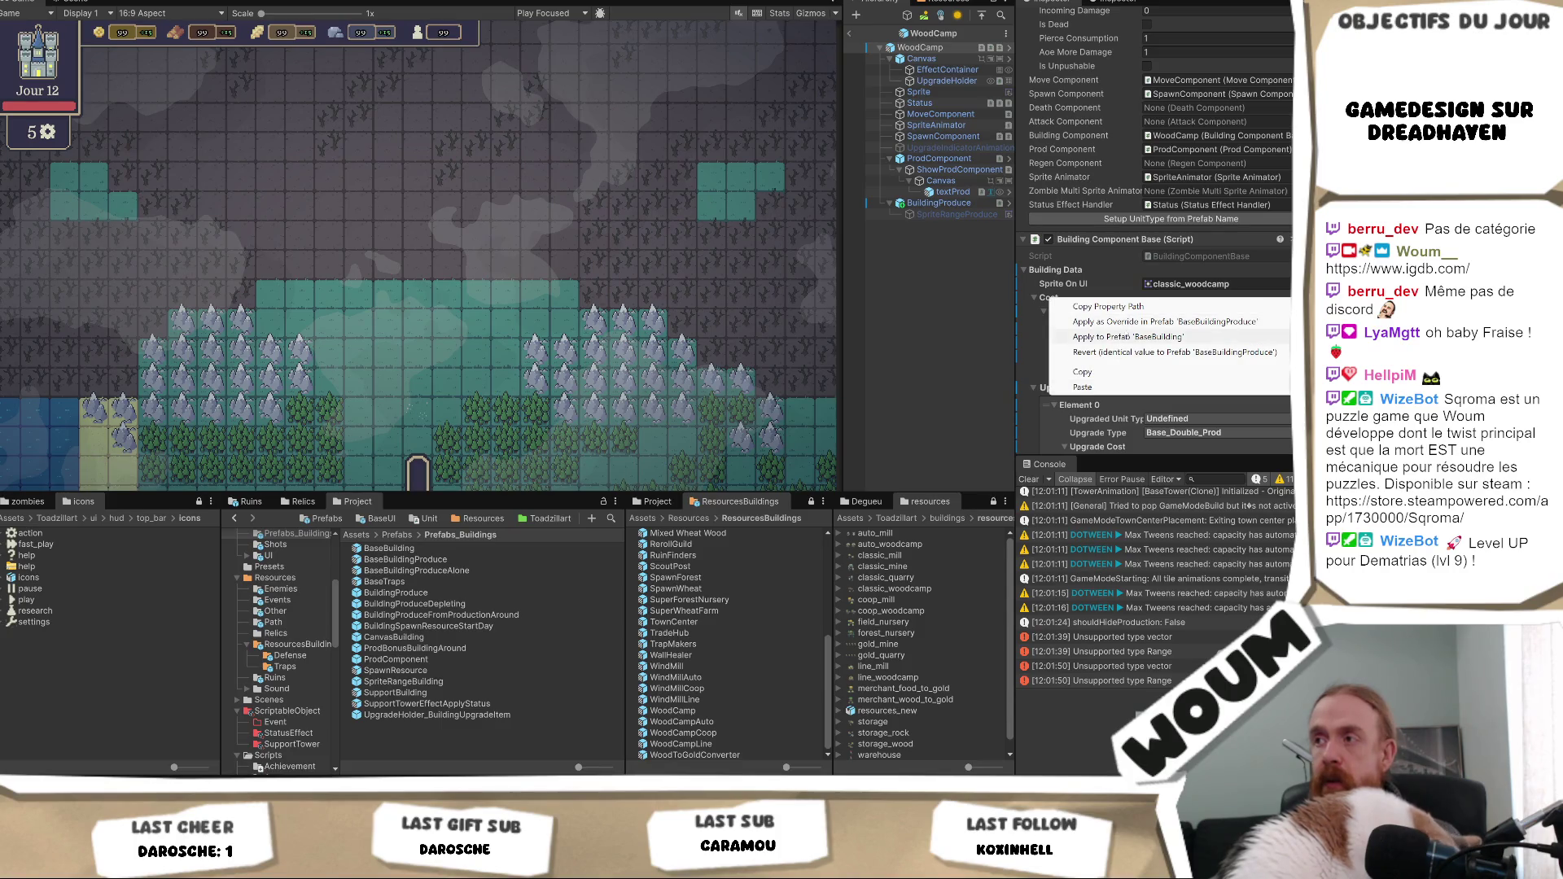
click(1119, 355)
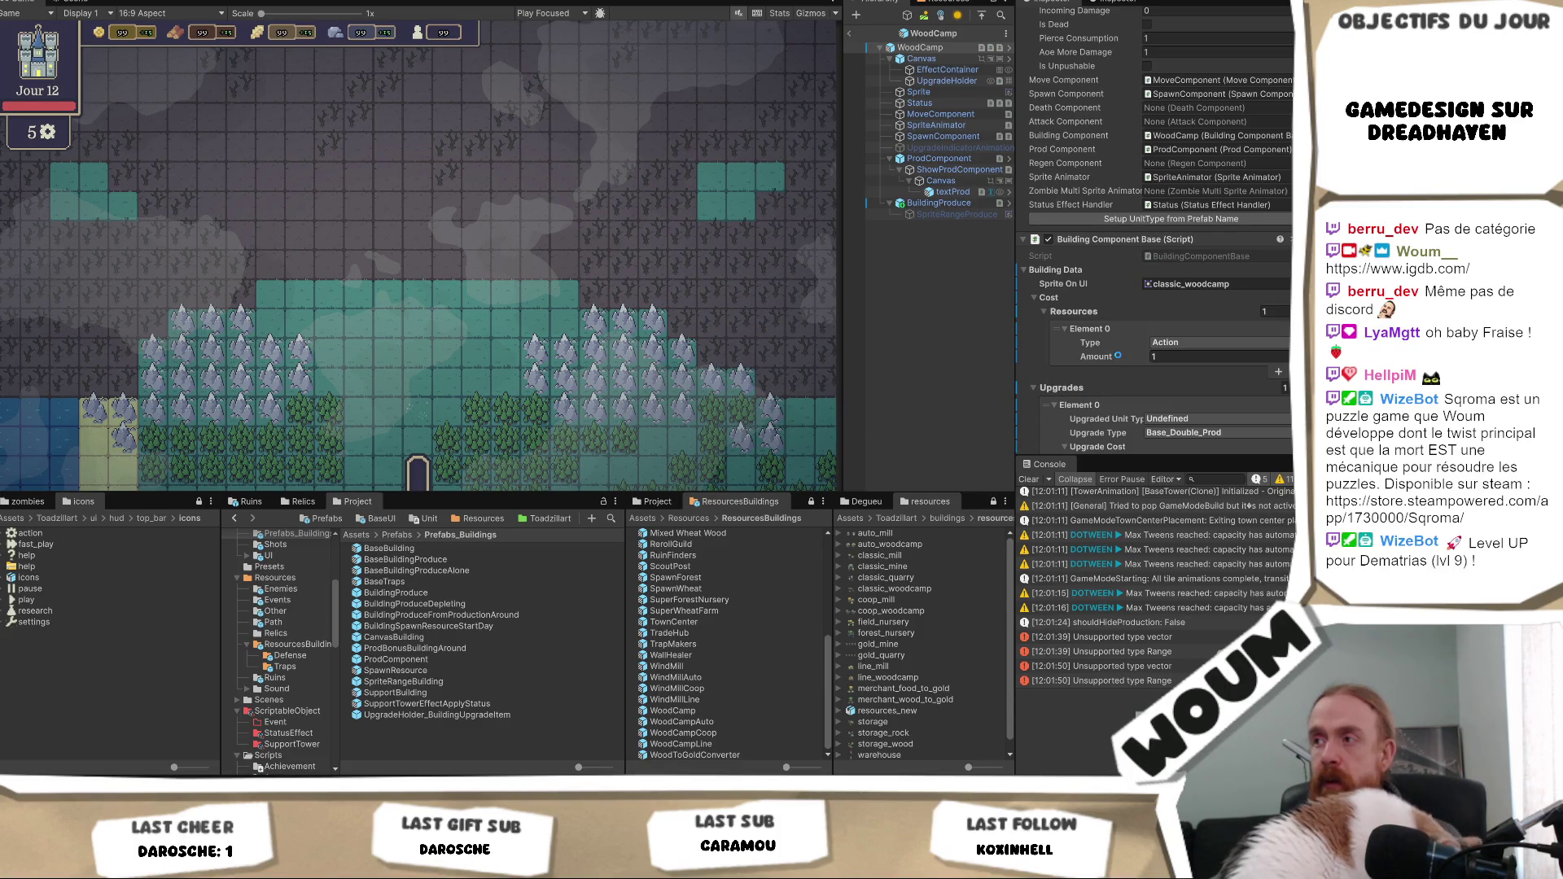
click(675, 677)
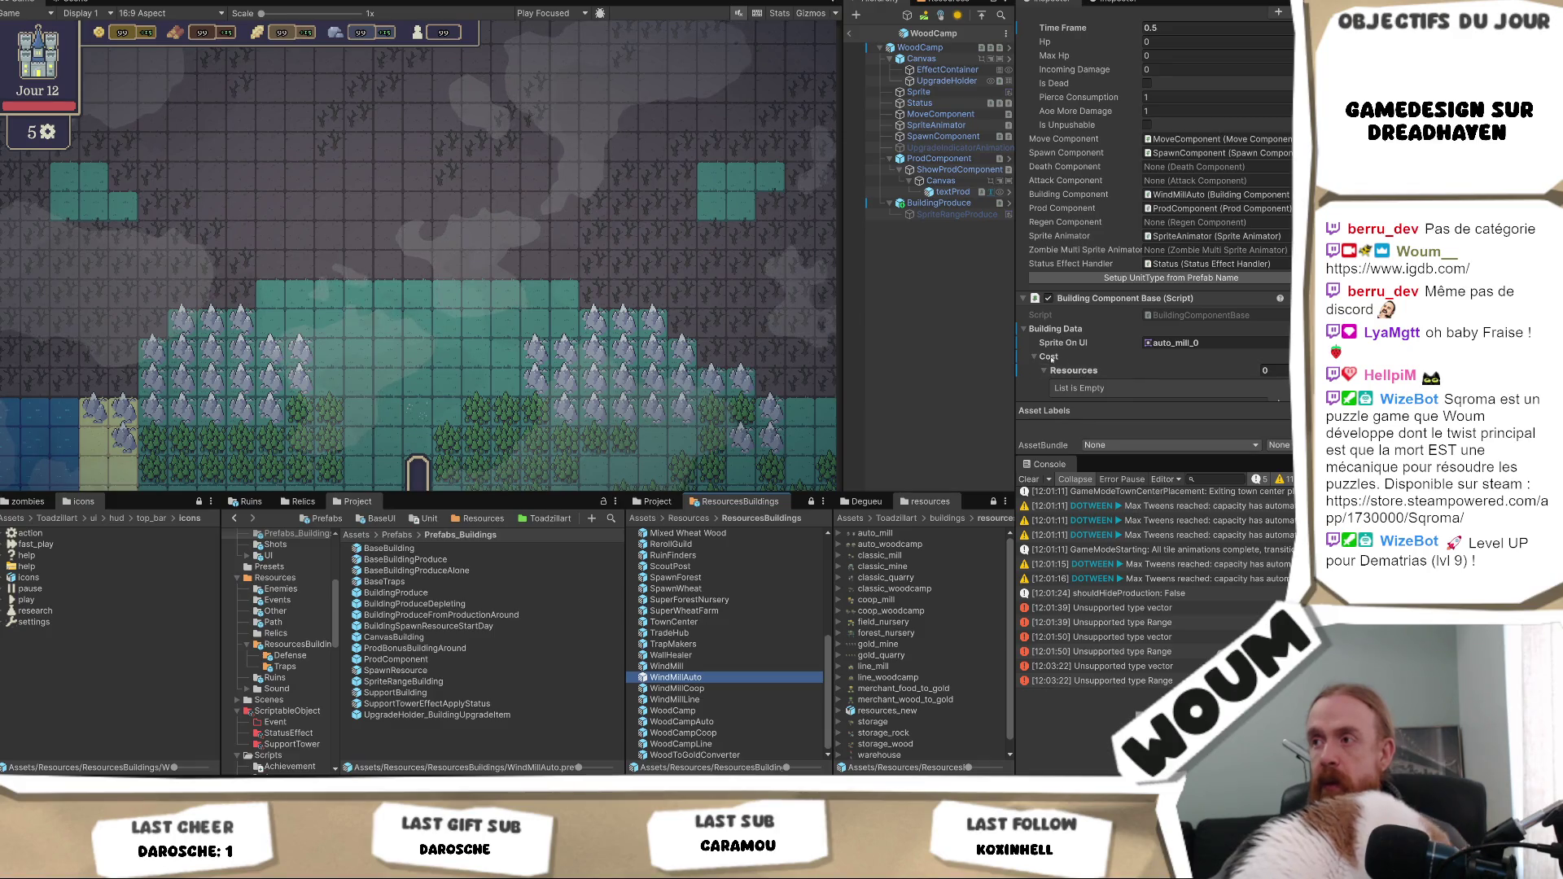
- Paste one resource into WindMillAuto's cost, then check WindMillCoop, WoodCamp and WoodCampAuto
right_click(1049, 358)
click(1083, 444)
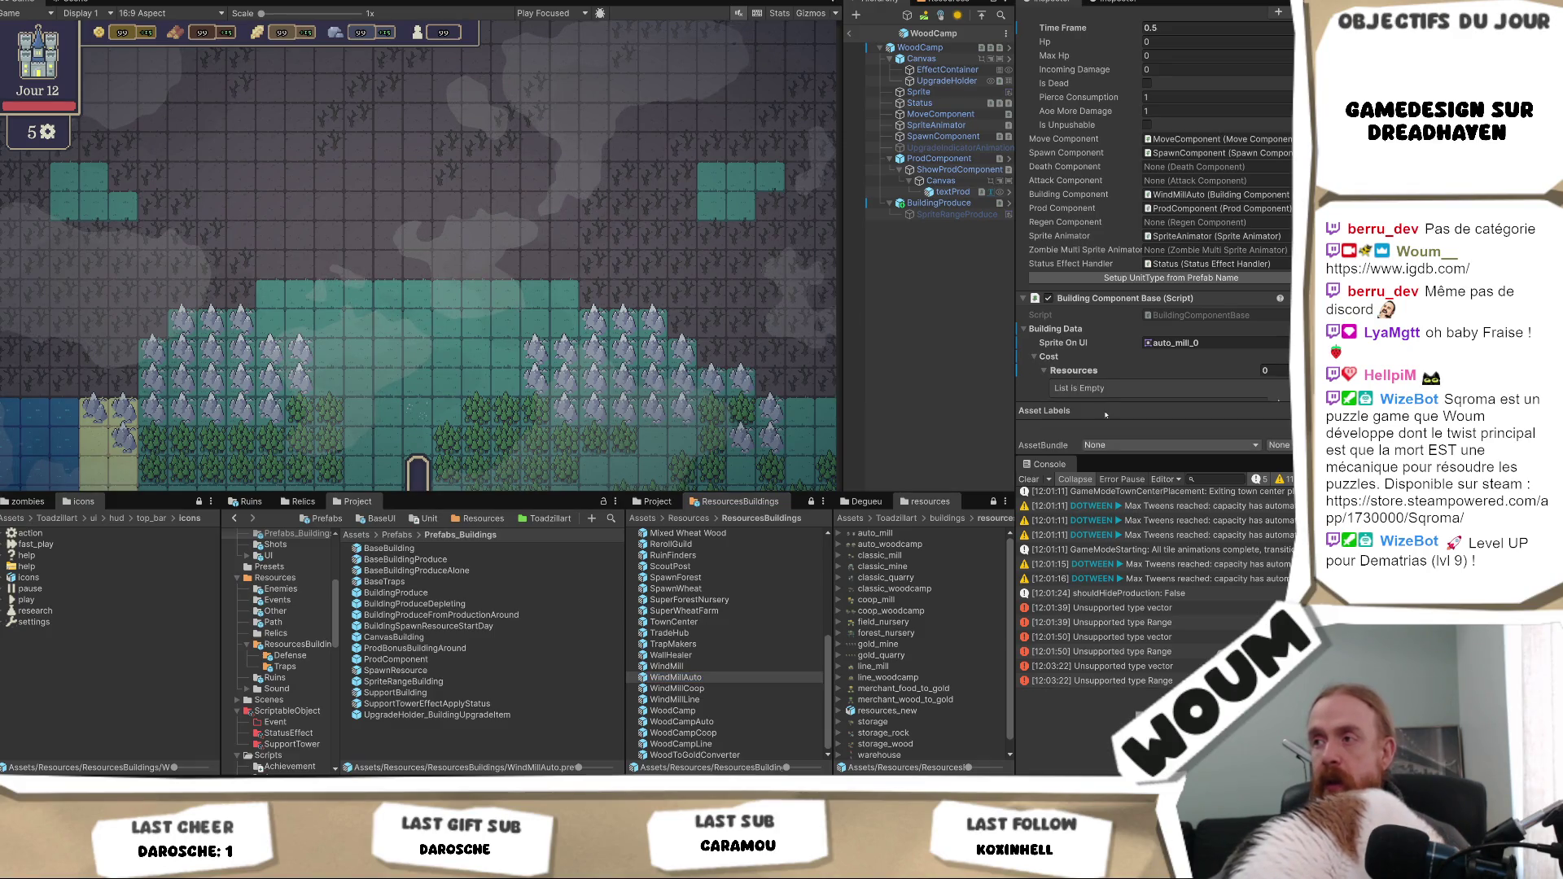
click(716, 689)
scroll(712, 643, up, 5)
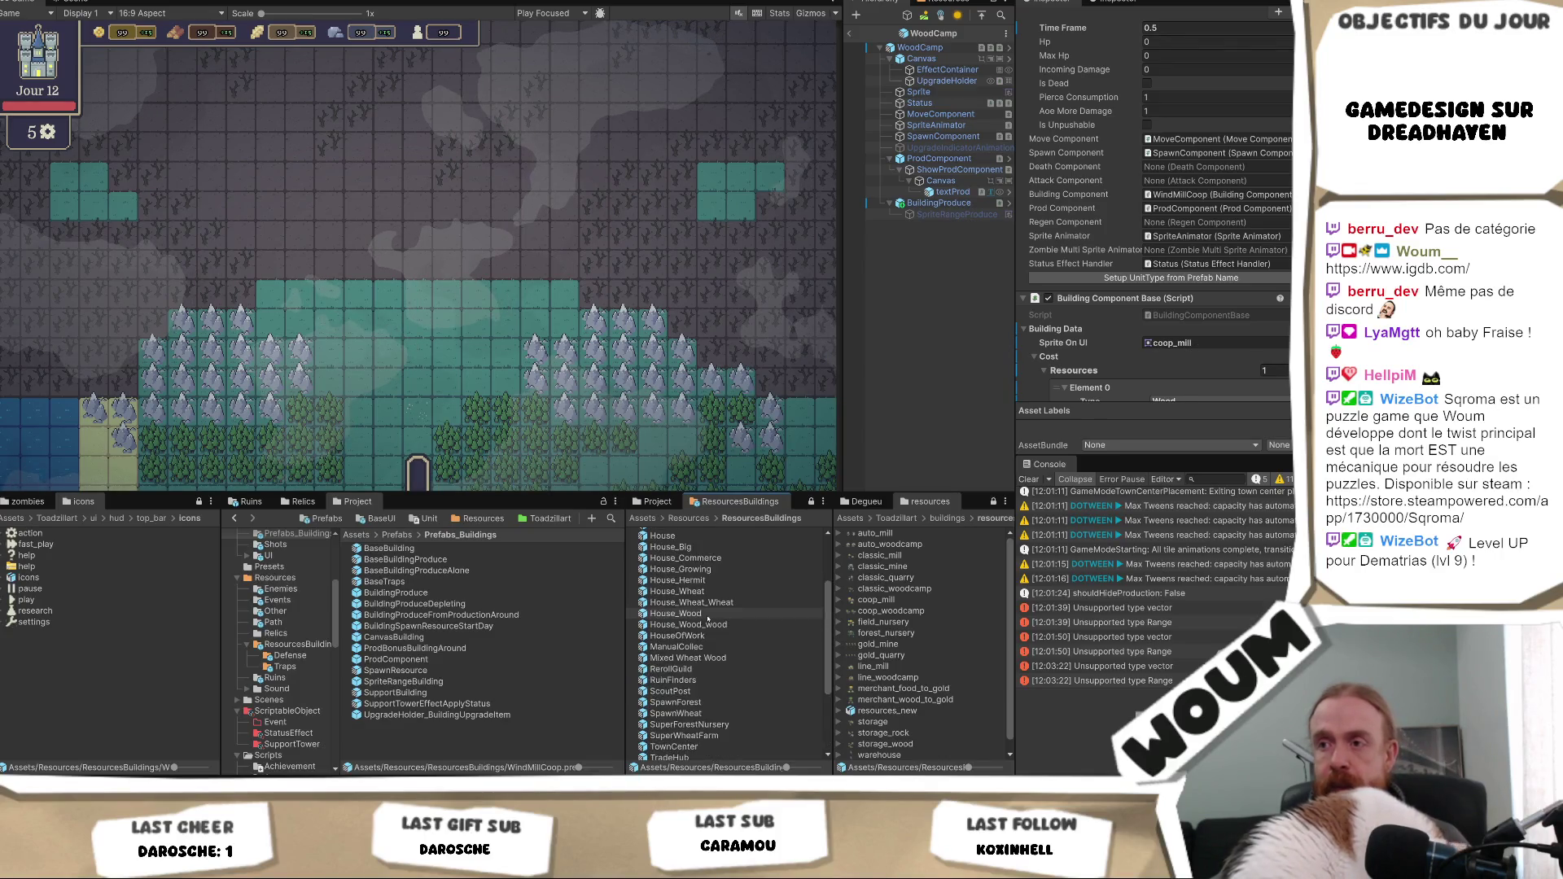
scroll(692, 643, down, 5)
click(676, 711)
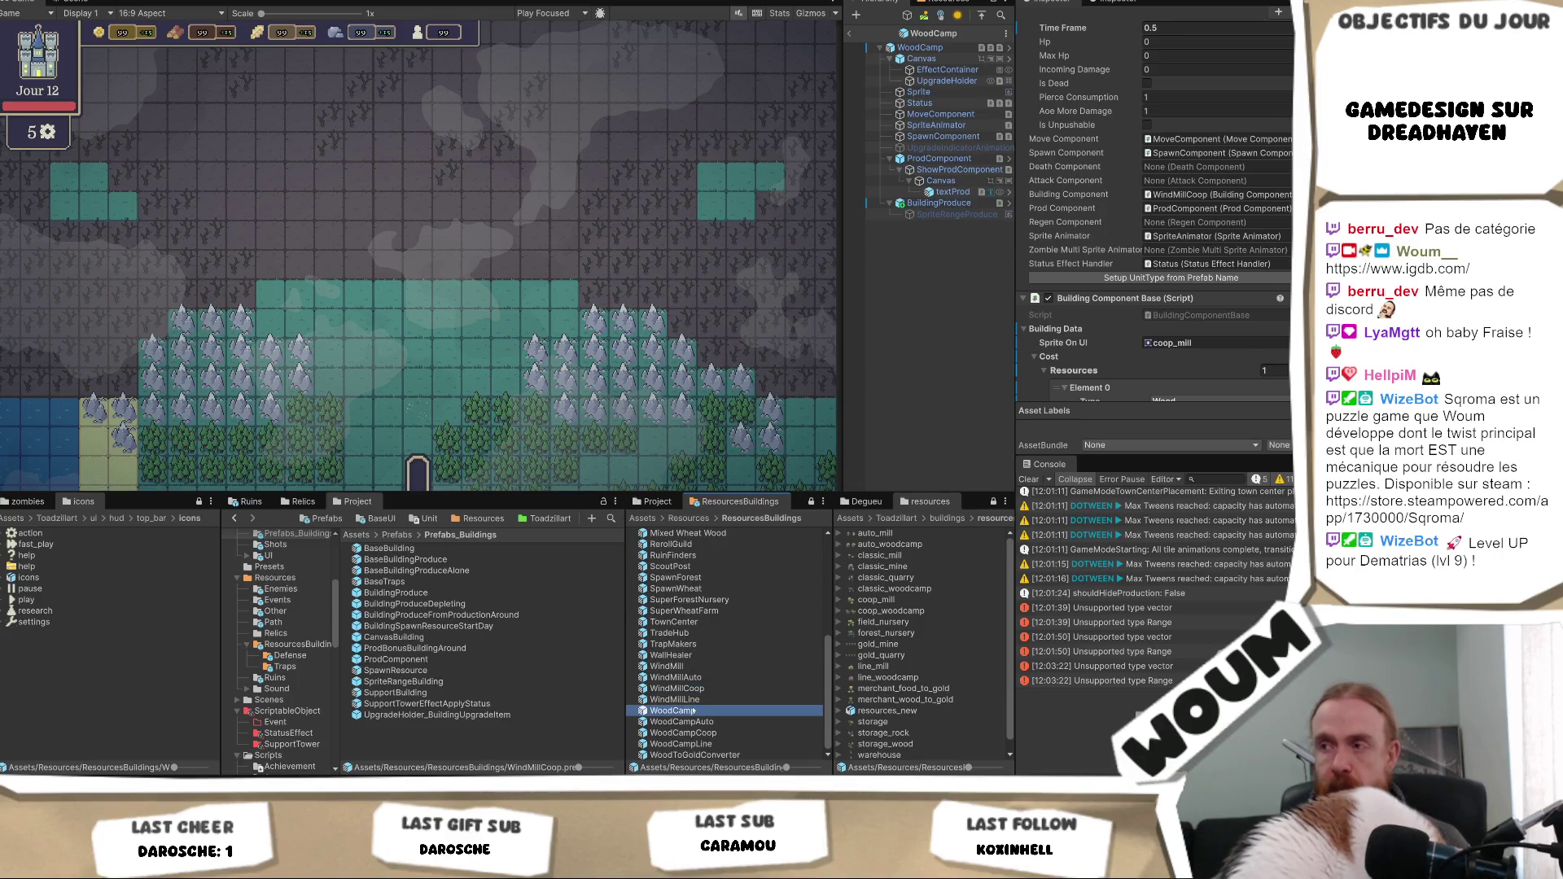
scroll(1064, 333, down, 2)
scroll(1064, 334, down, 2)
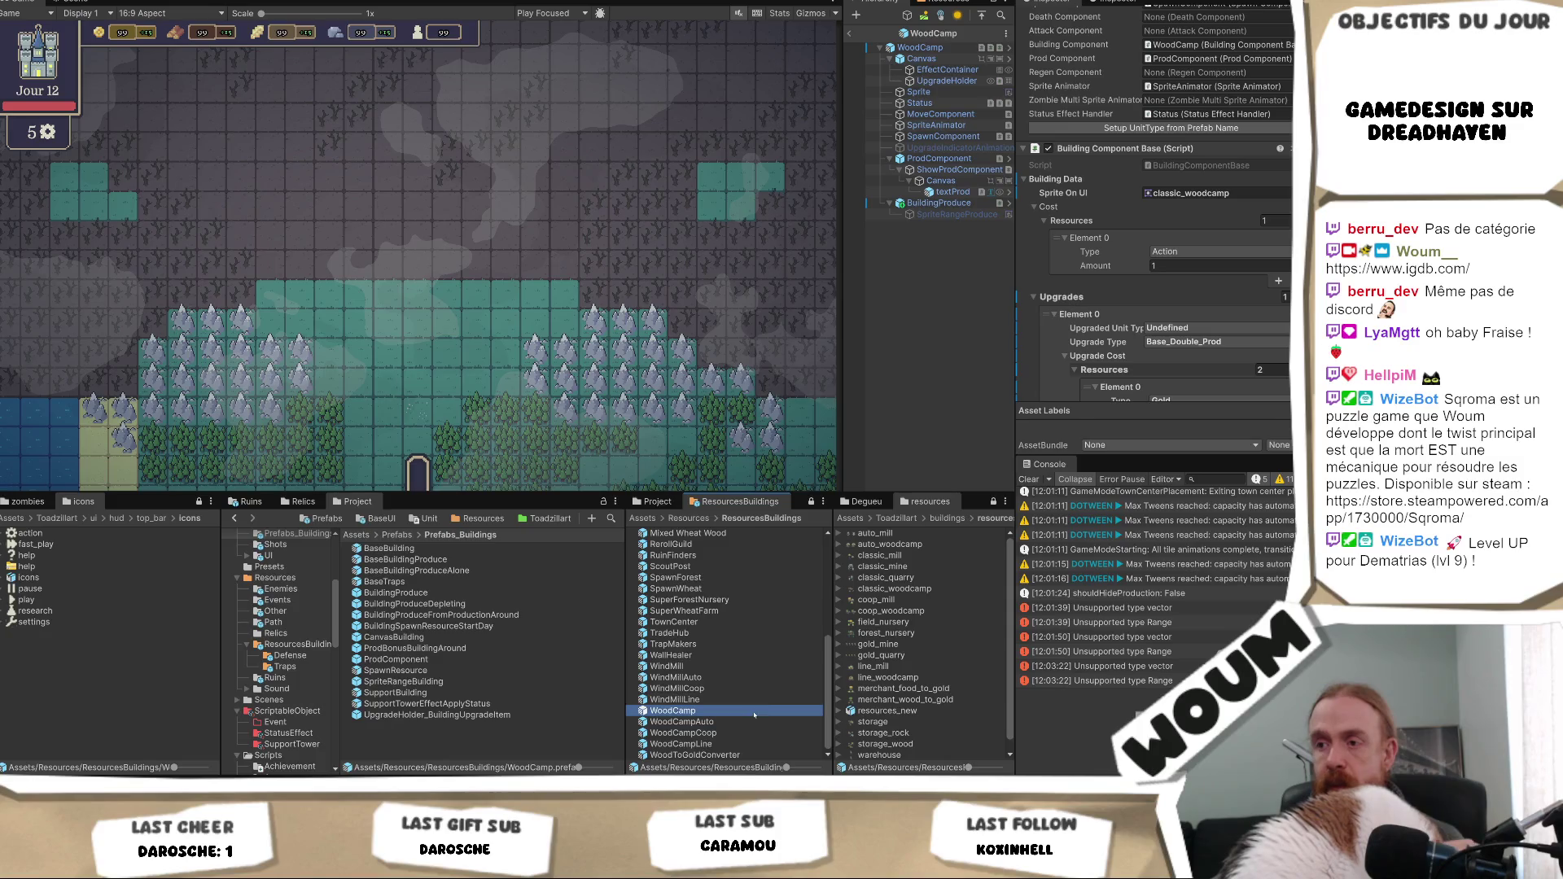
click(712, 722)
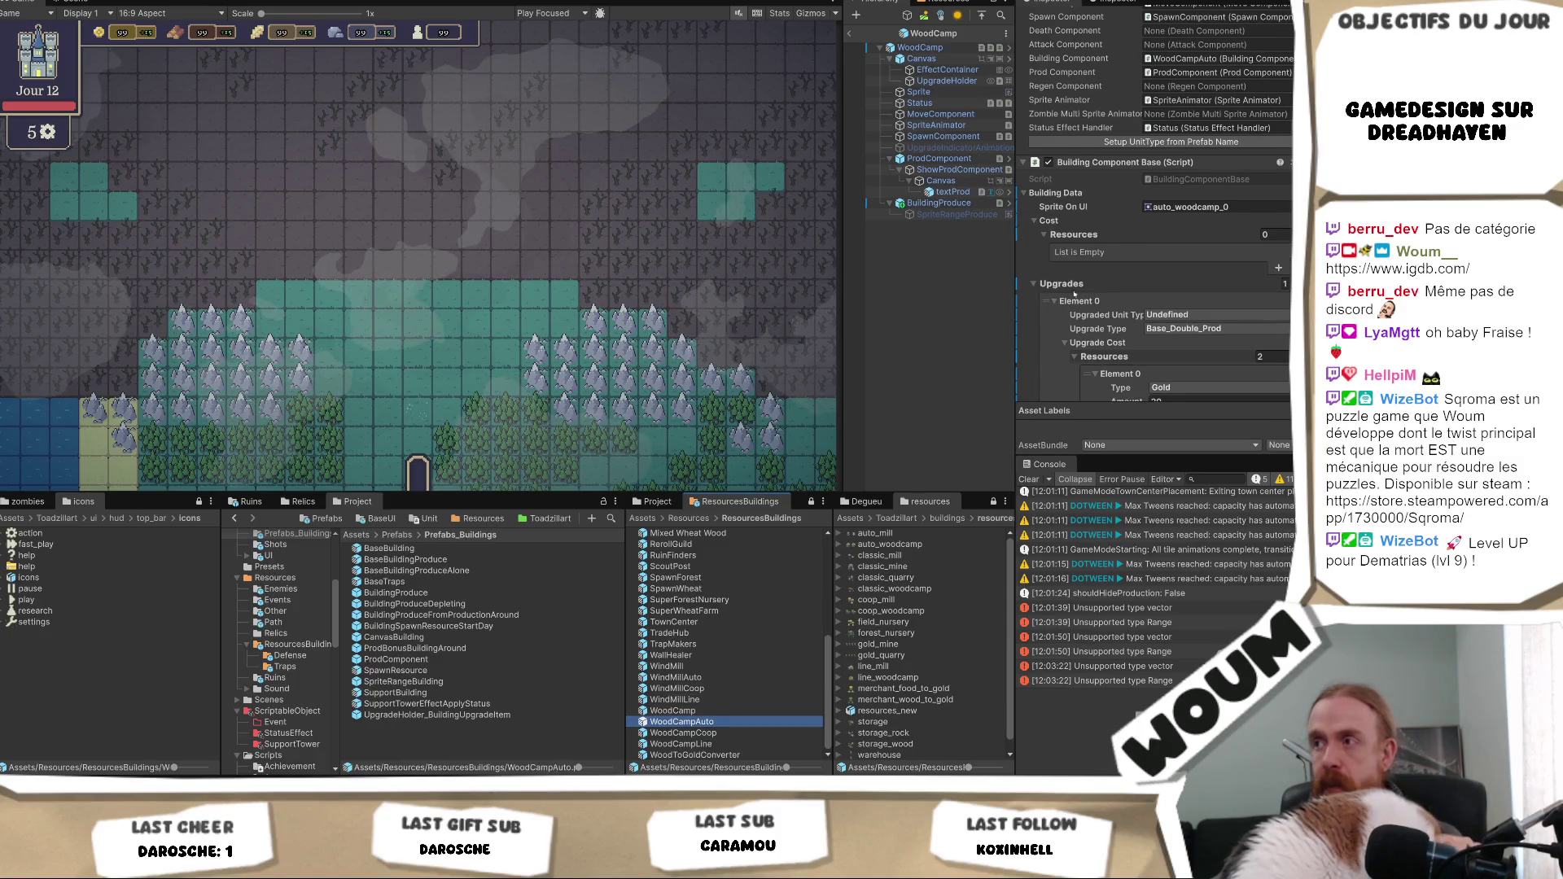
- Revert WoodCampAuto's and WindMill's costs to the prefab default of Action 1
right_click(1073, 235)
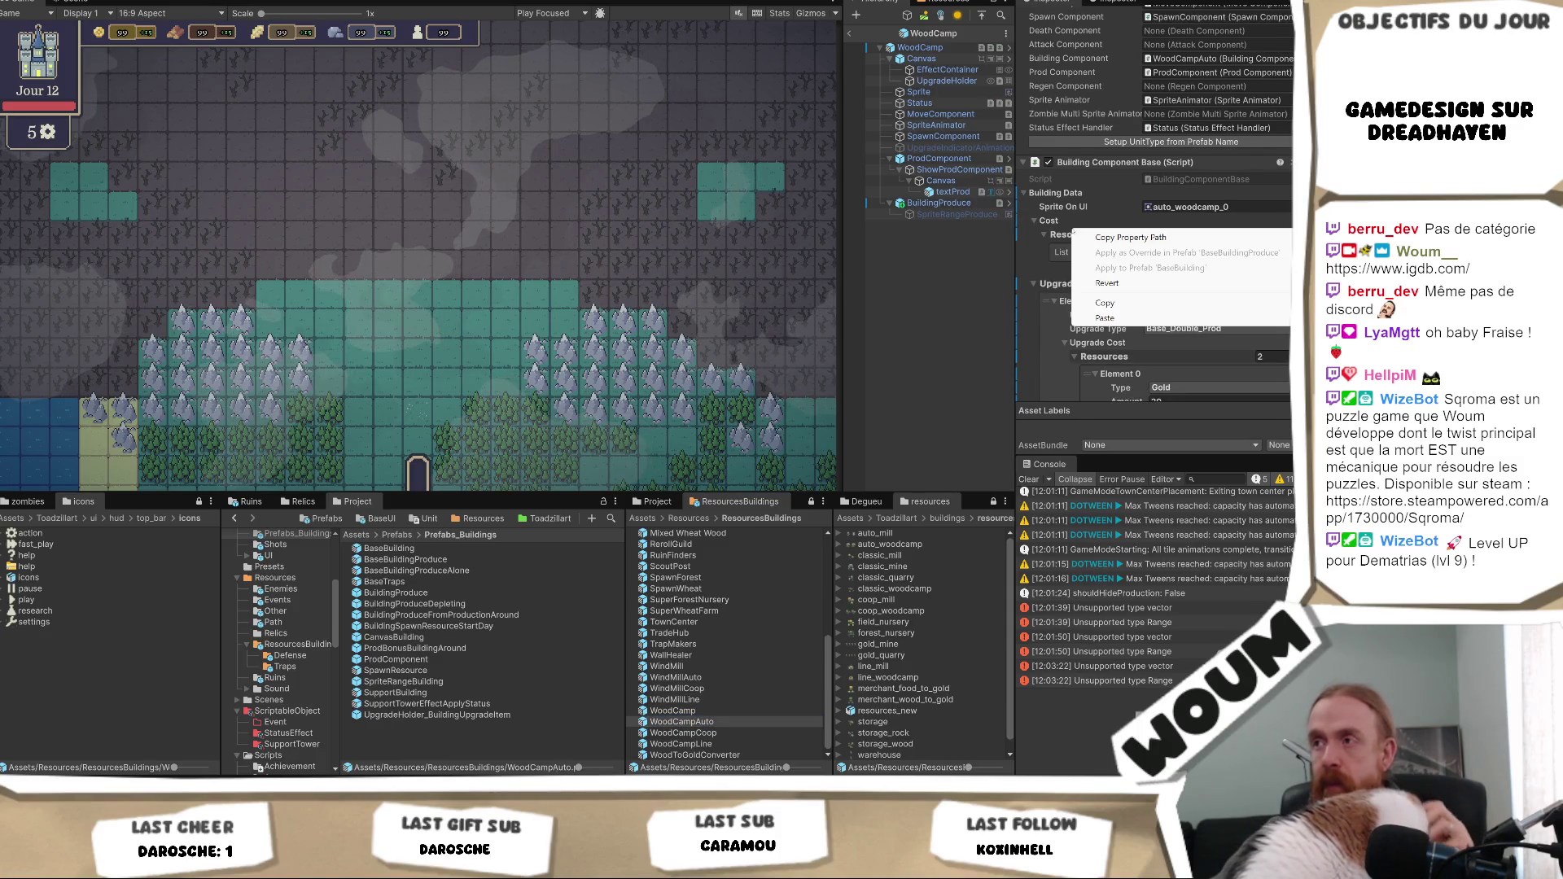
click(1136, 284)
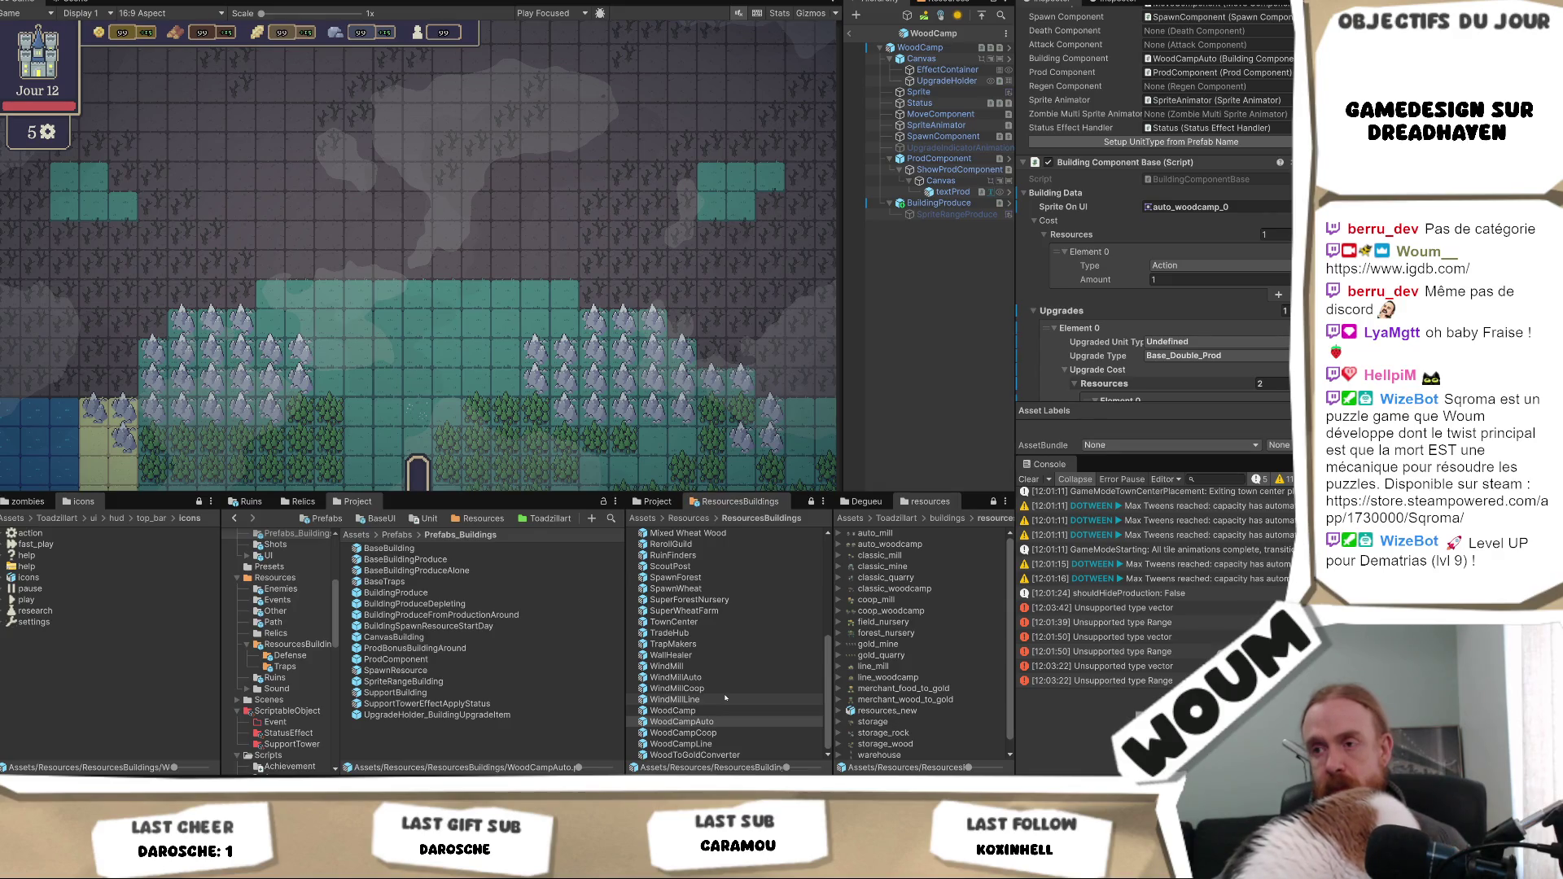
click(693, 668)
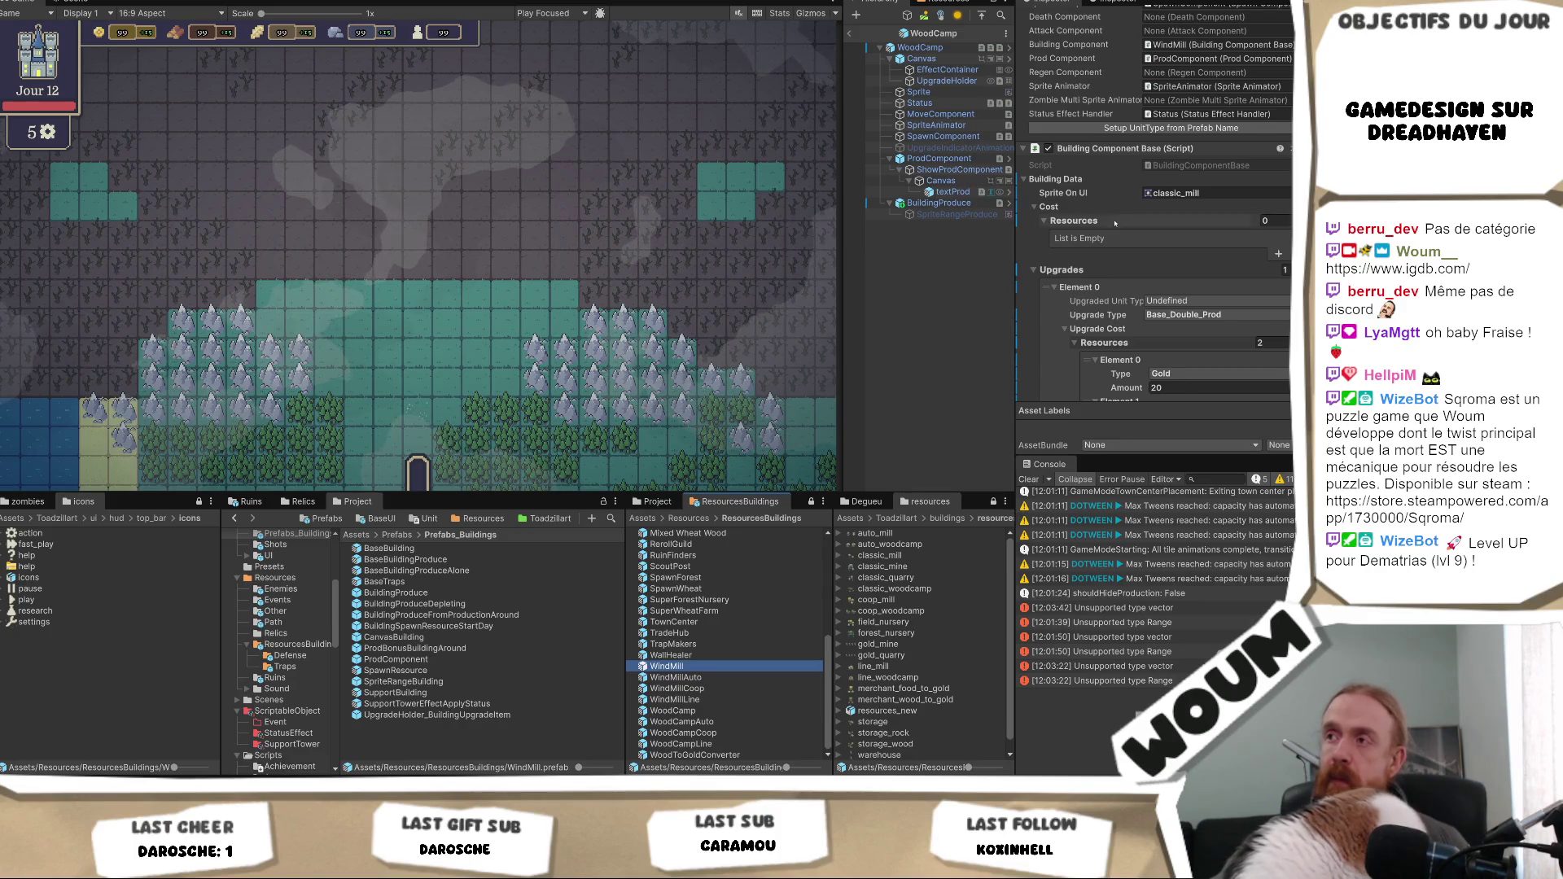
right_click(1074, 221)
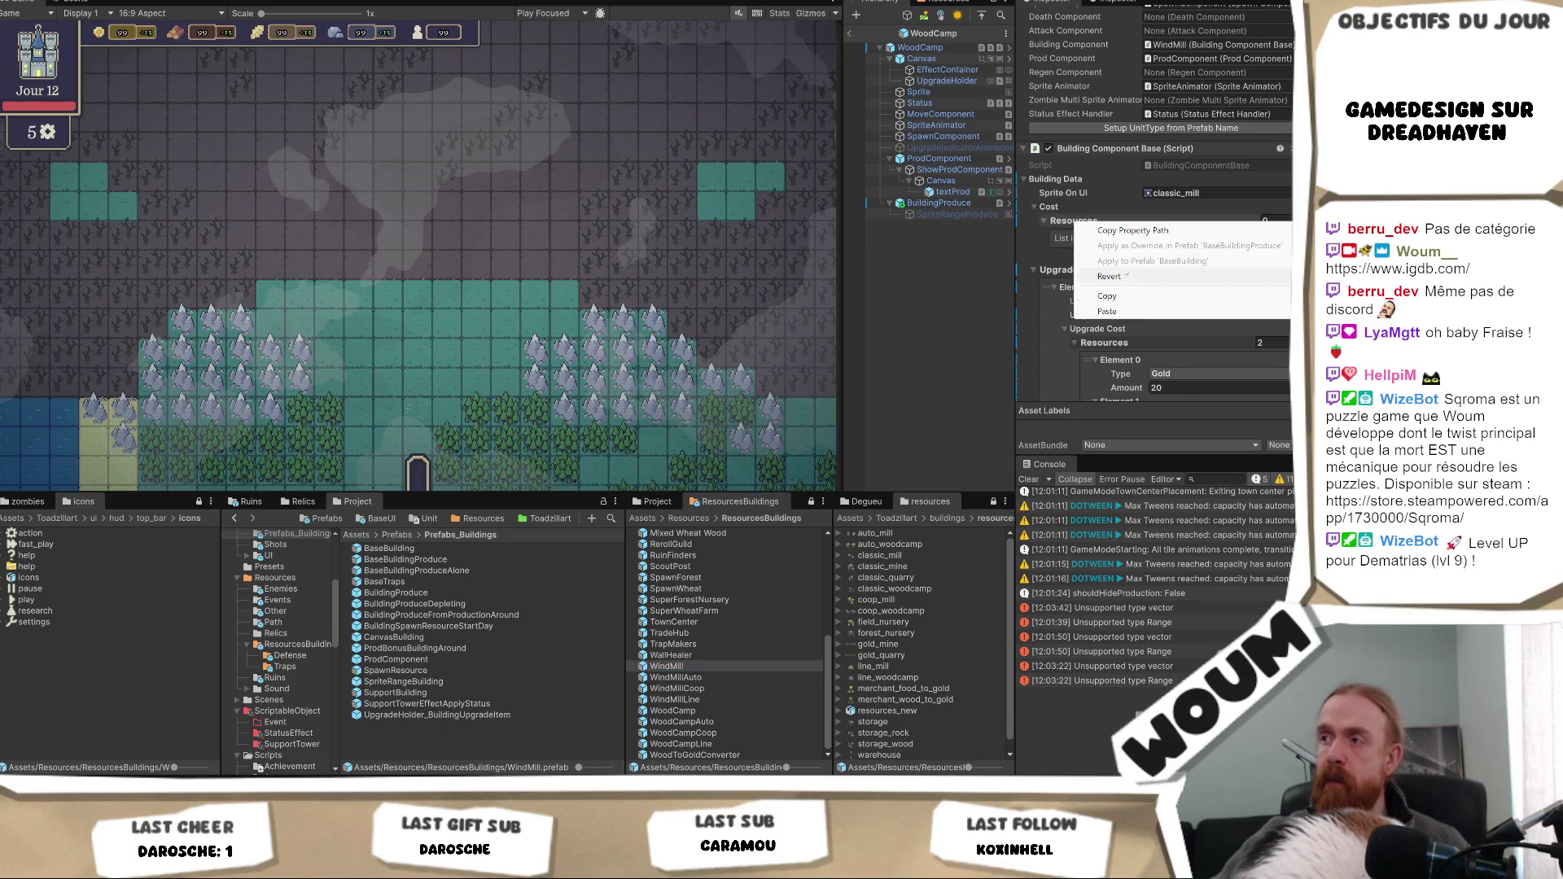
click(1109, 276)
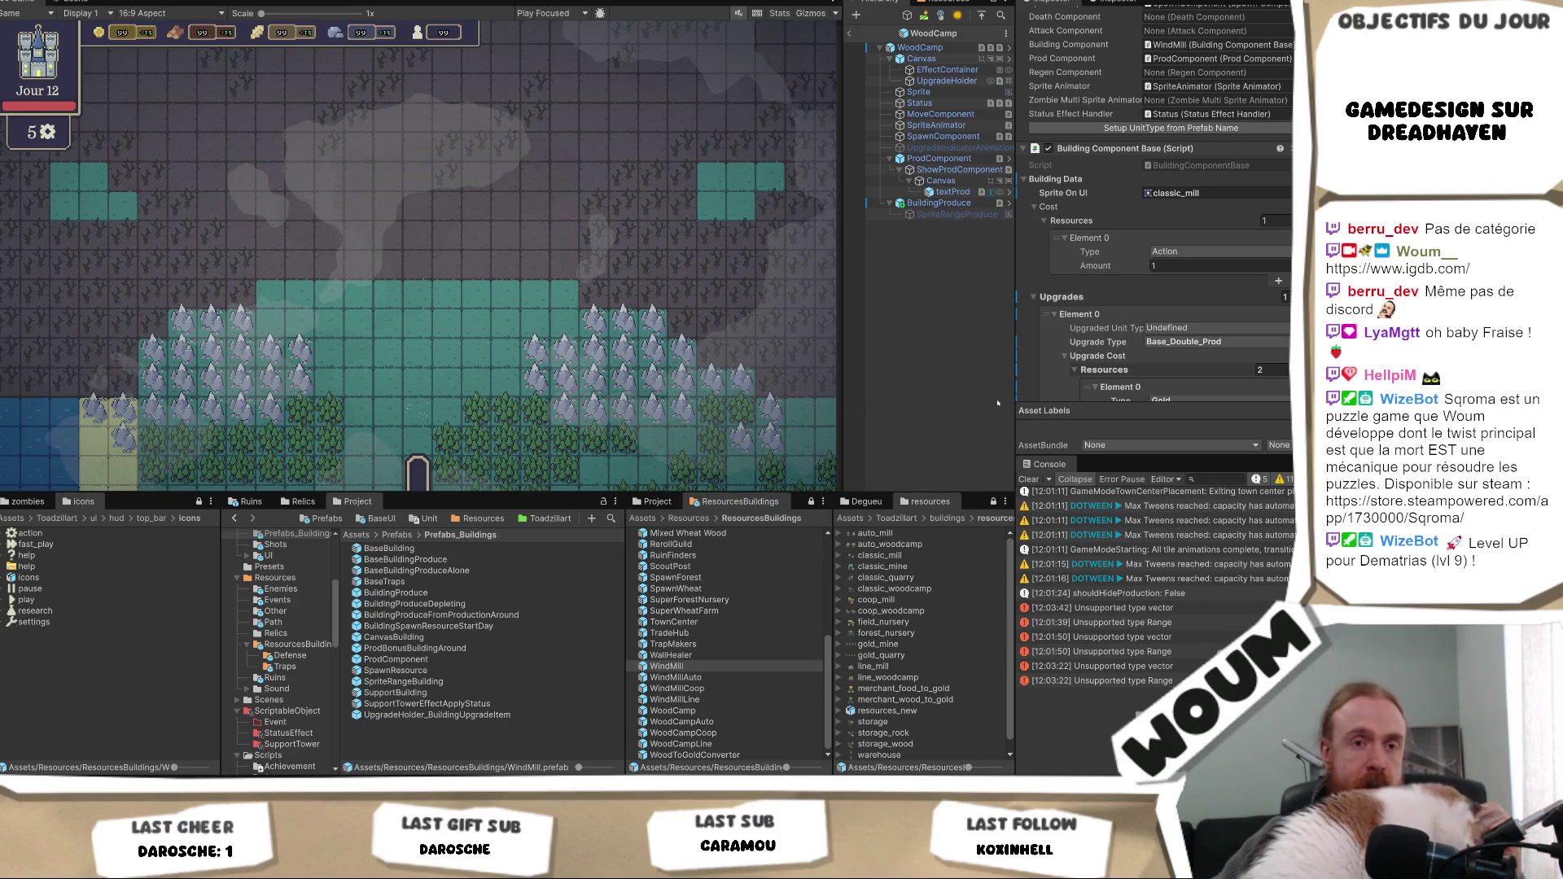
click(721, 710)
- Select WoodCamp's root object and edit its 150 Multiplicative wood production bonus amount
scroll(1221, 244, down, 5)
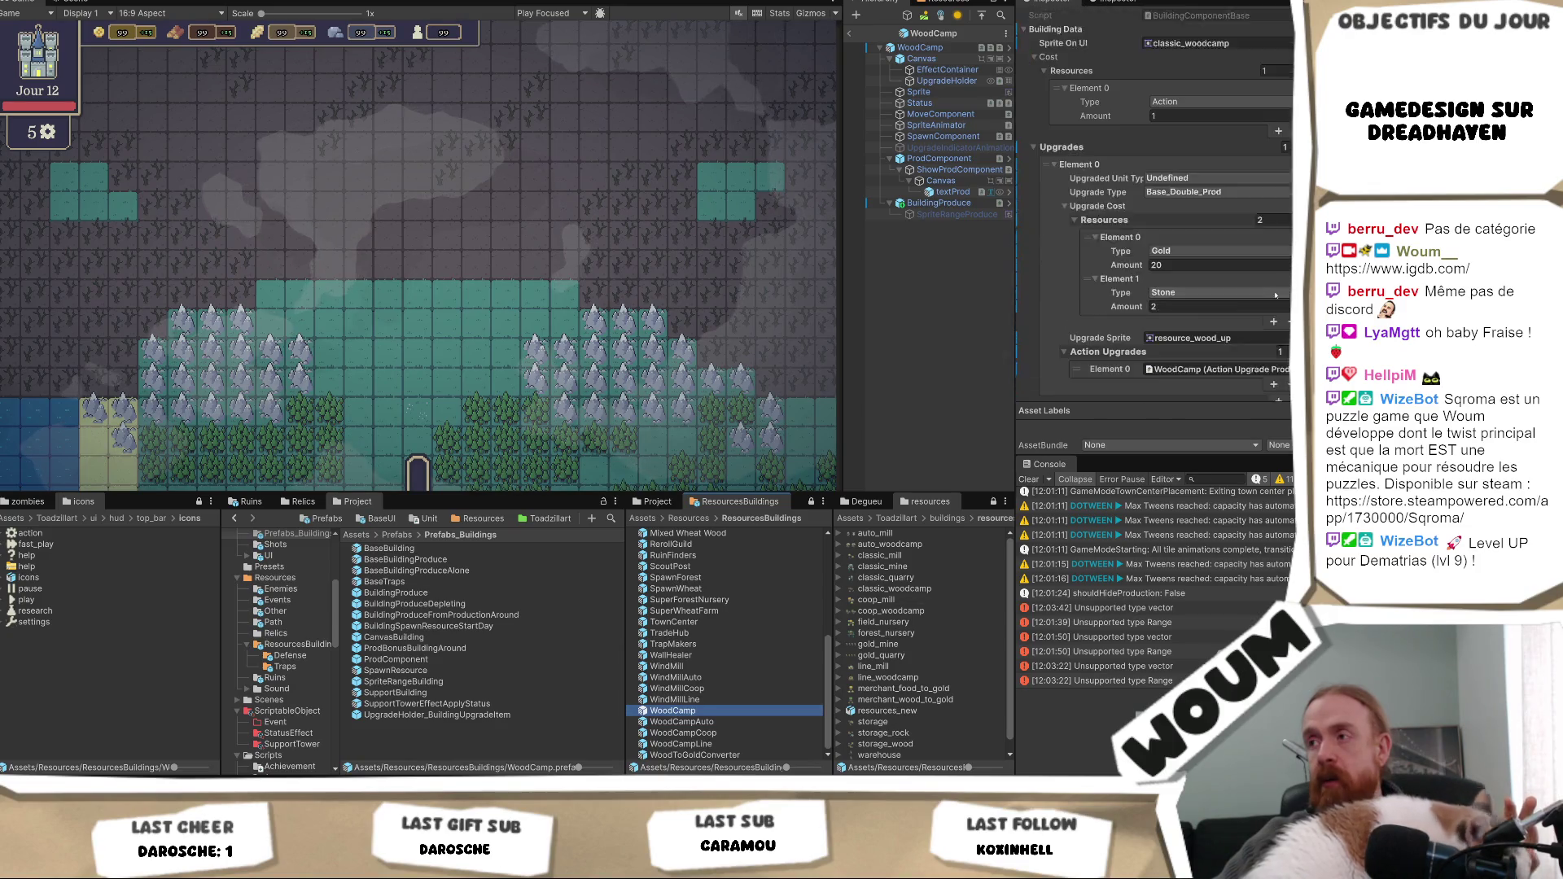
scroll(1275, 295, down, 2)
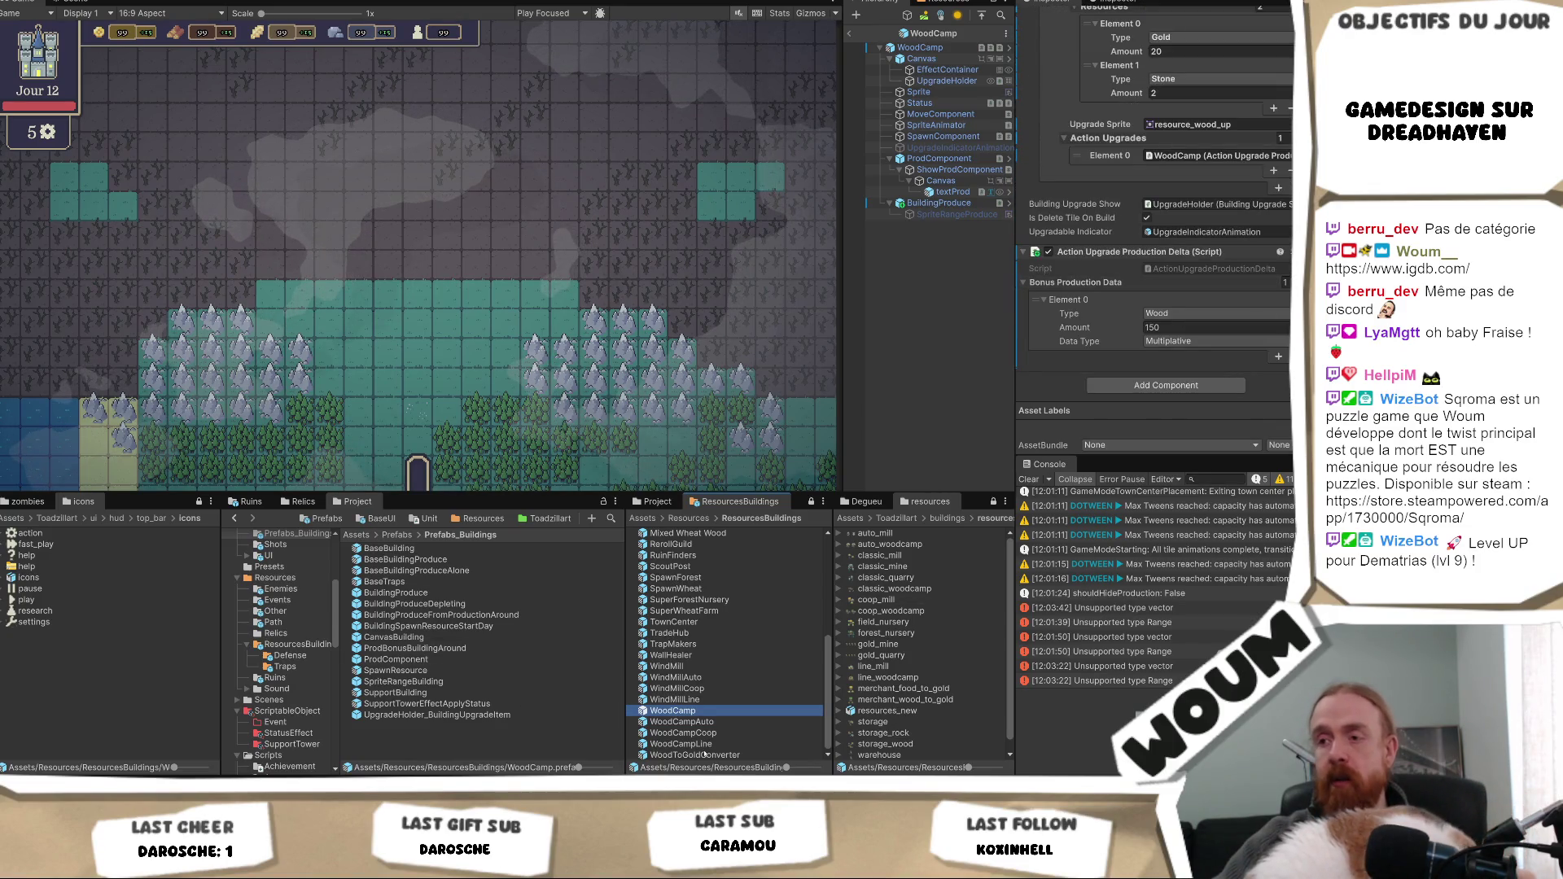
click(920, 47)
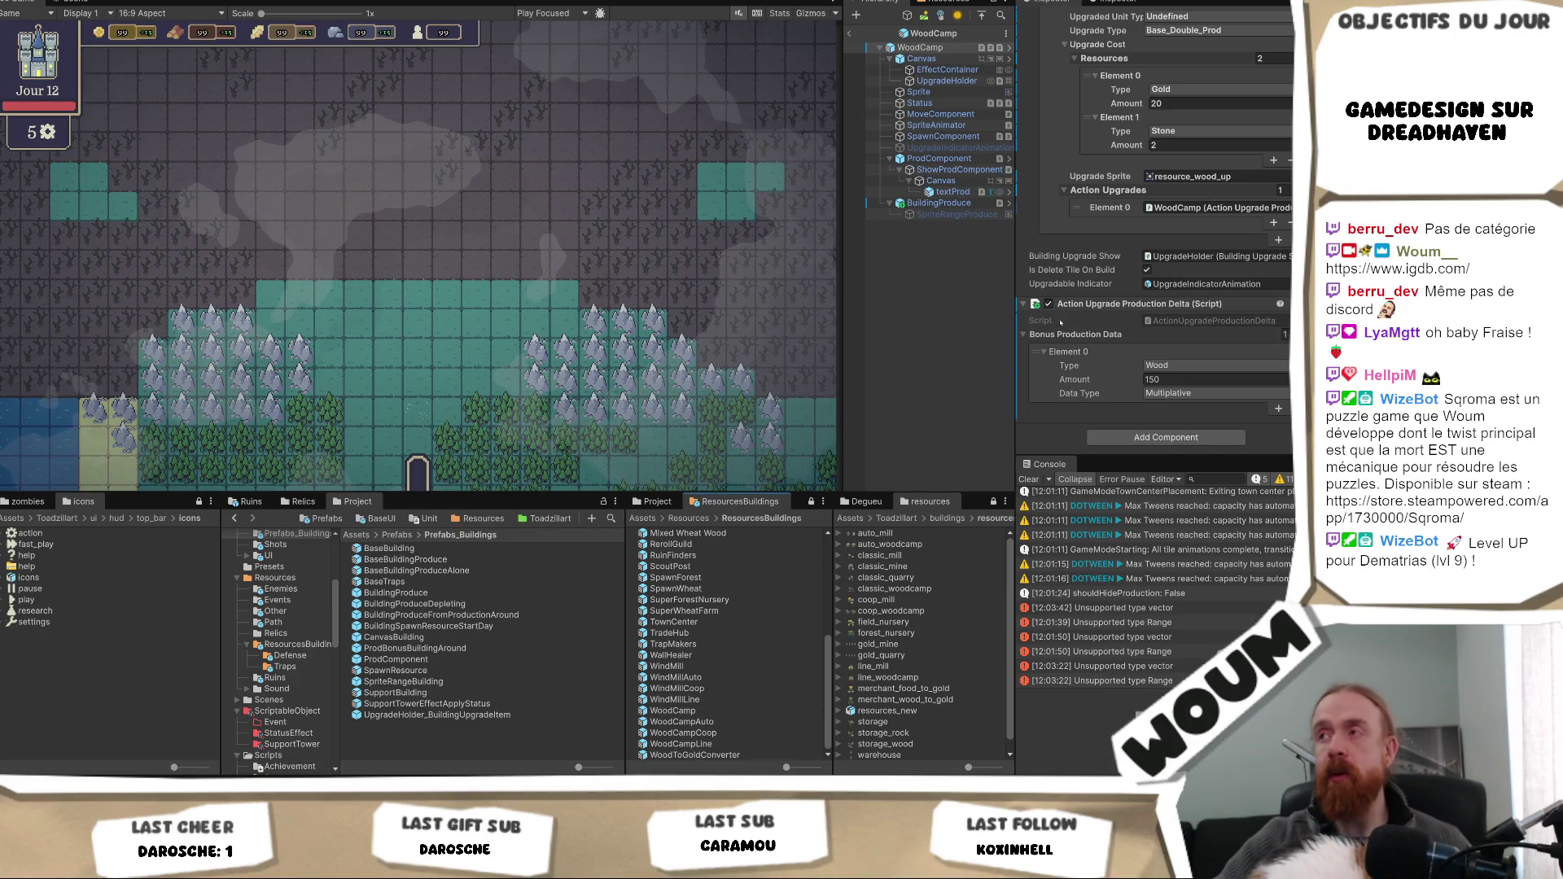
scroll(1271, 210, up, 3)
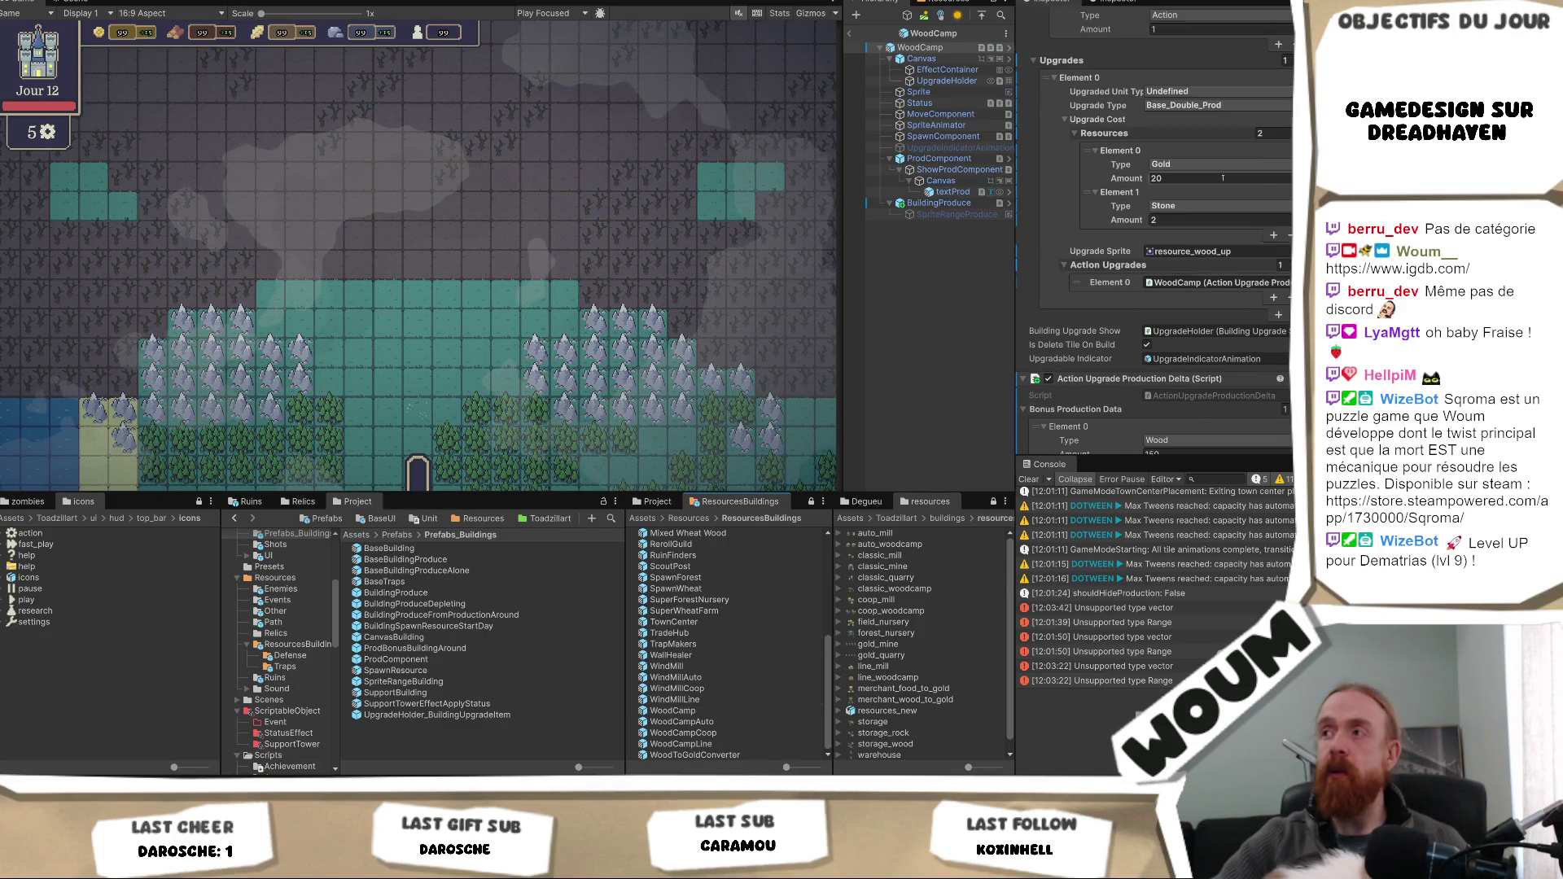
scroll(1273, 220, up, 2)
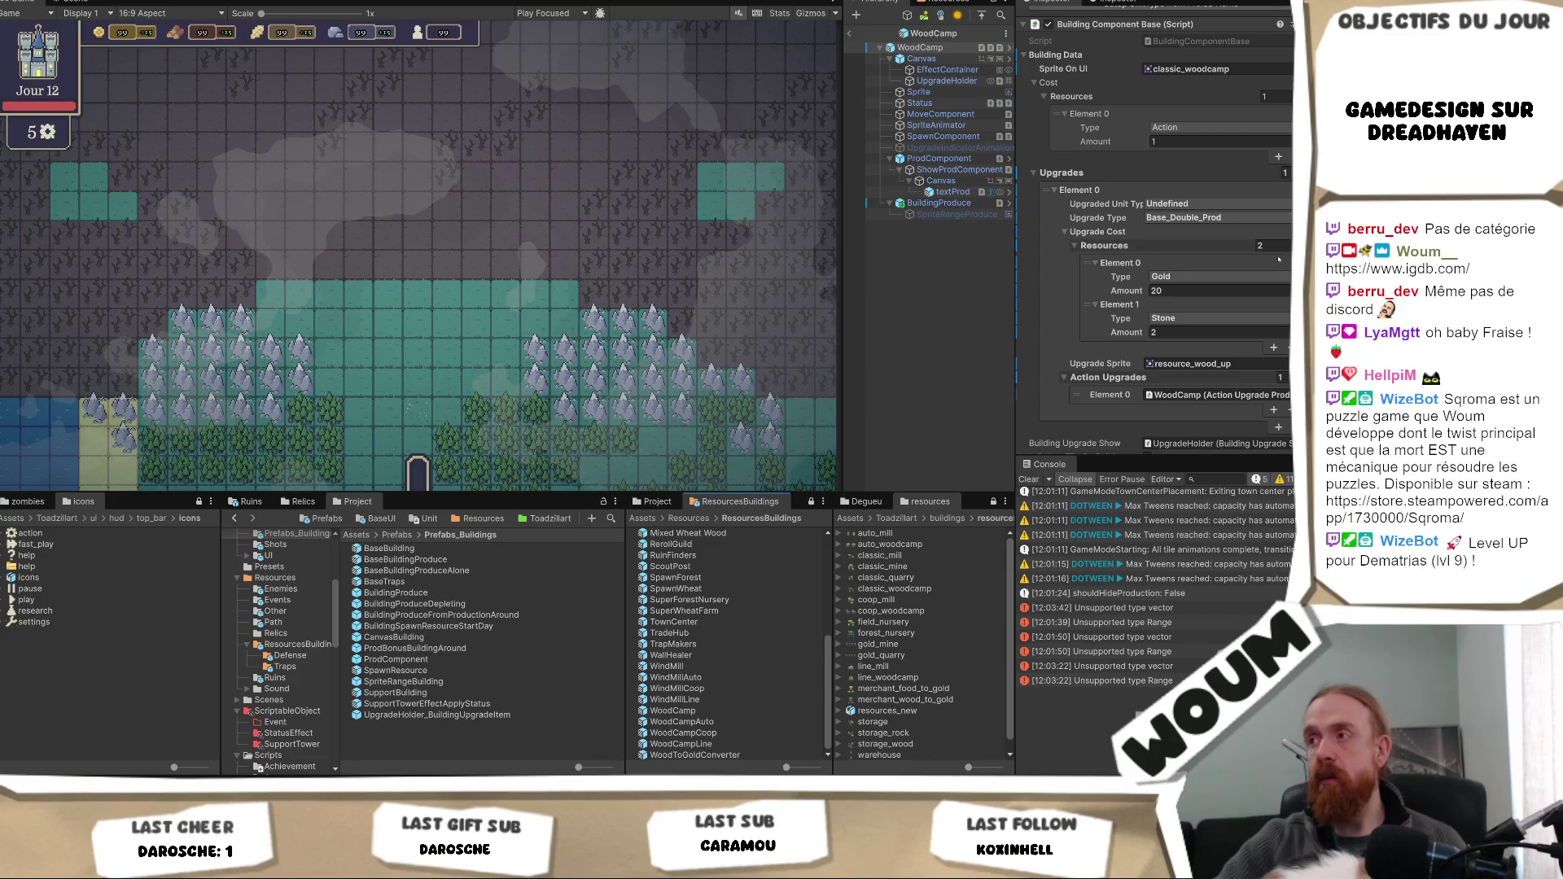
scroll(1270, 269, down, 5)
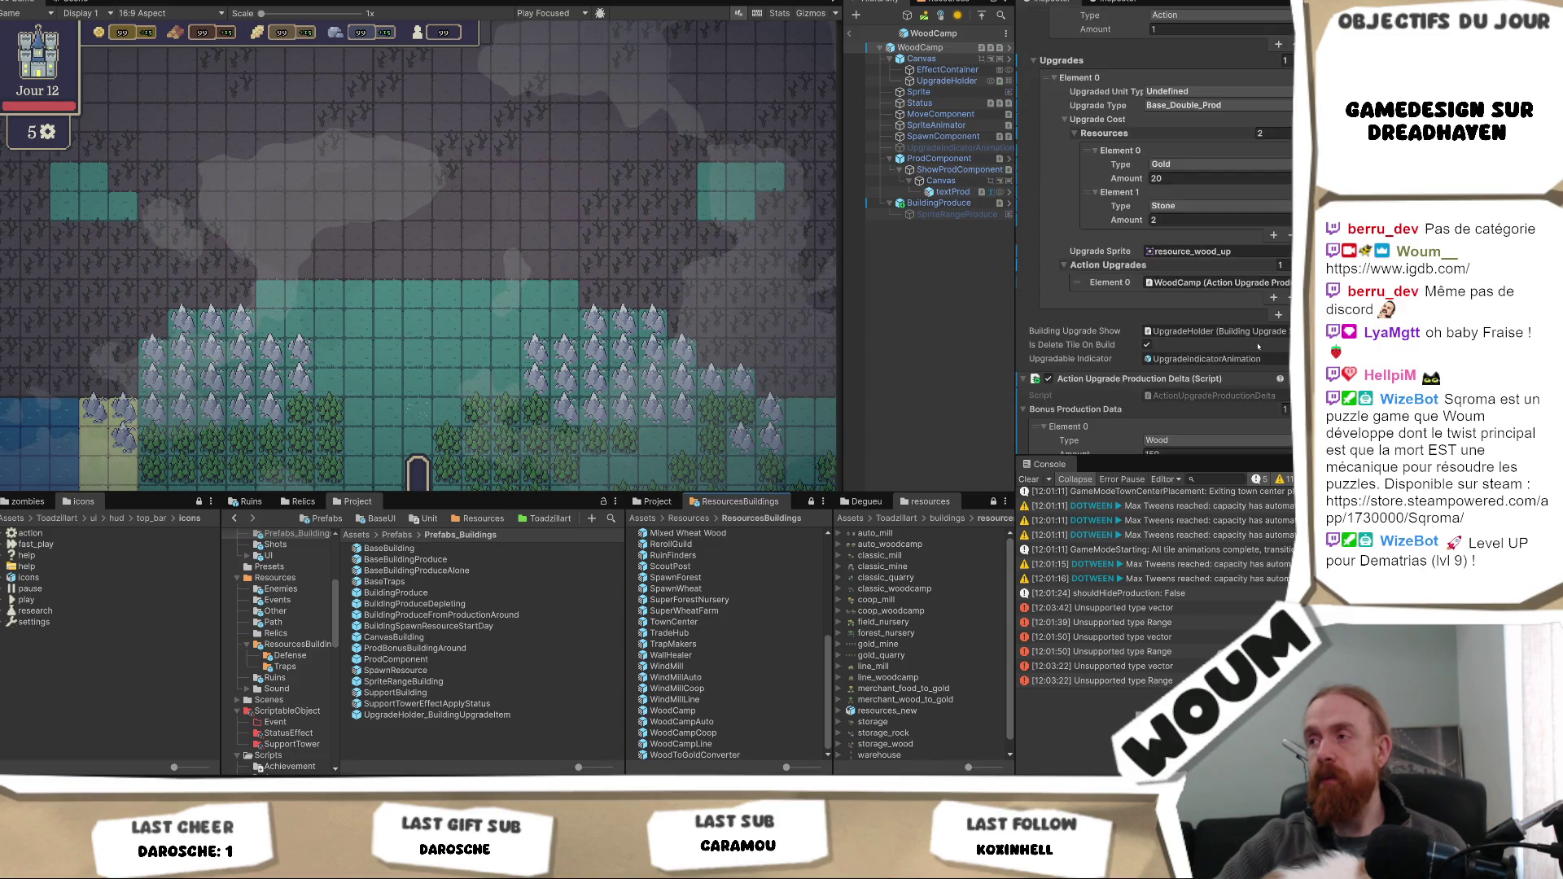
click(1170, 380)
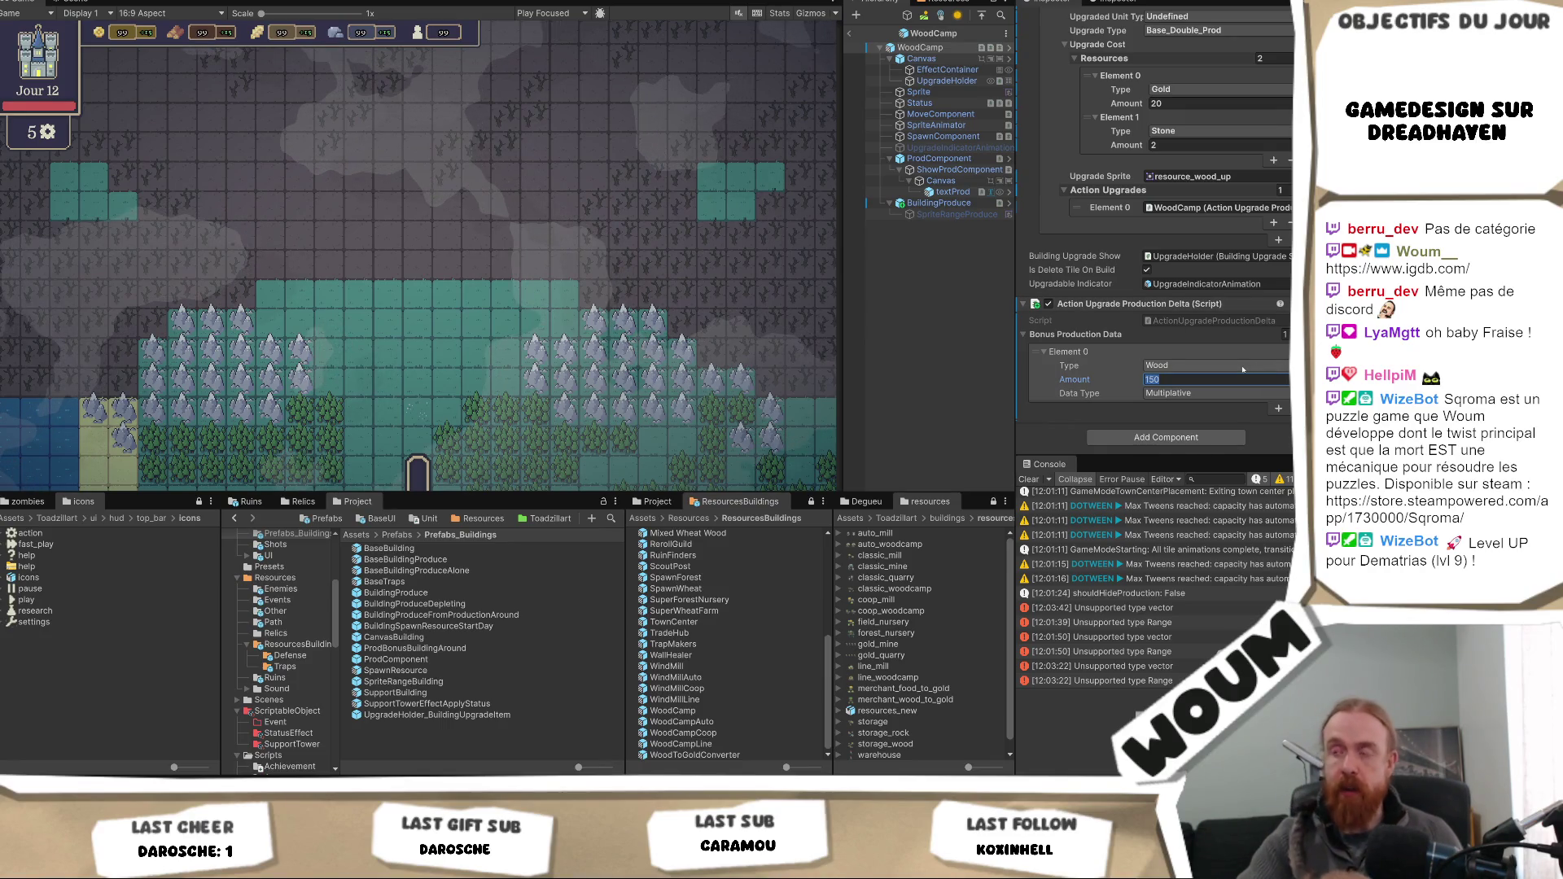
- Save the 100 entry, then set WoodCamp's wood bonus Amount to 150 and save
text(100)
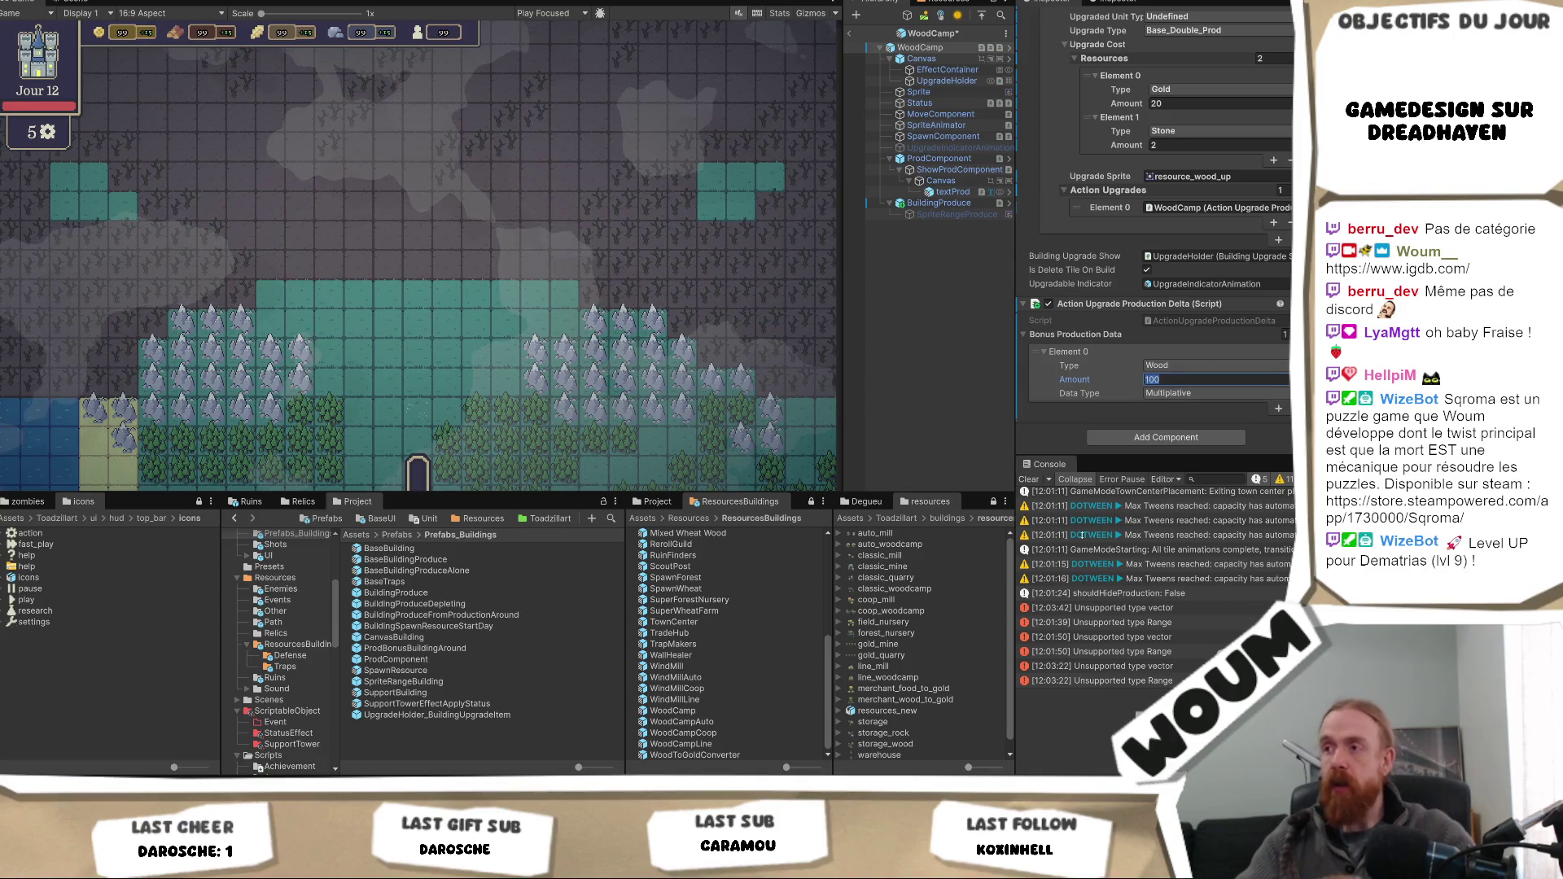
key(ctrl+s)
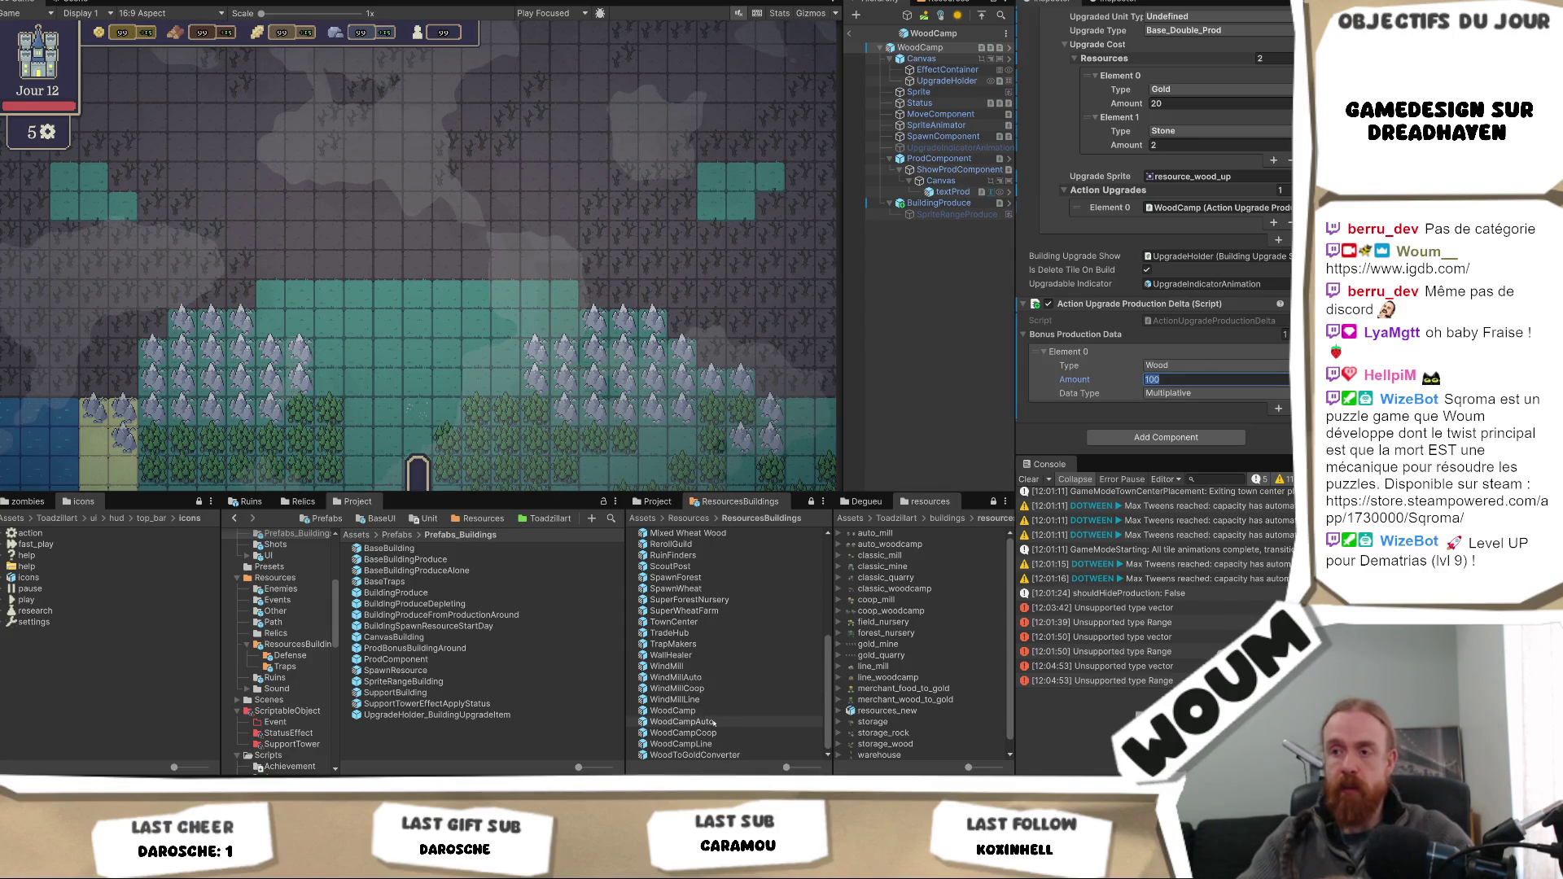
double_click(682, 722)
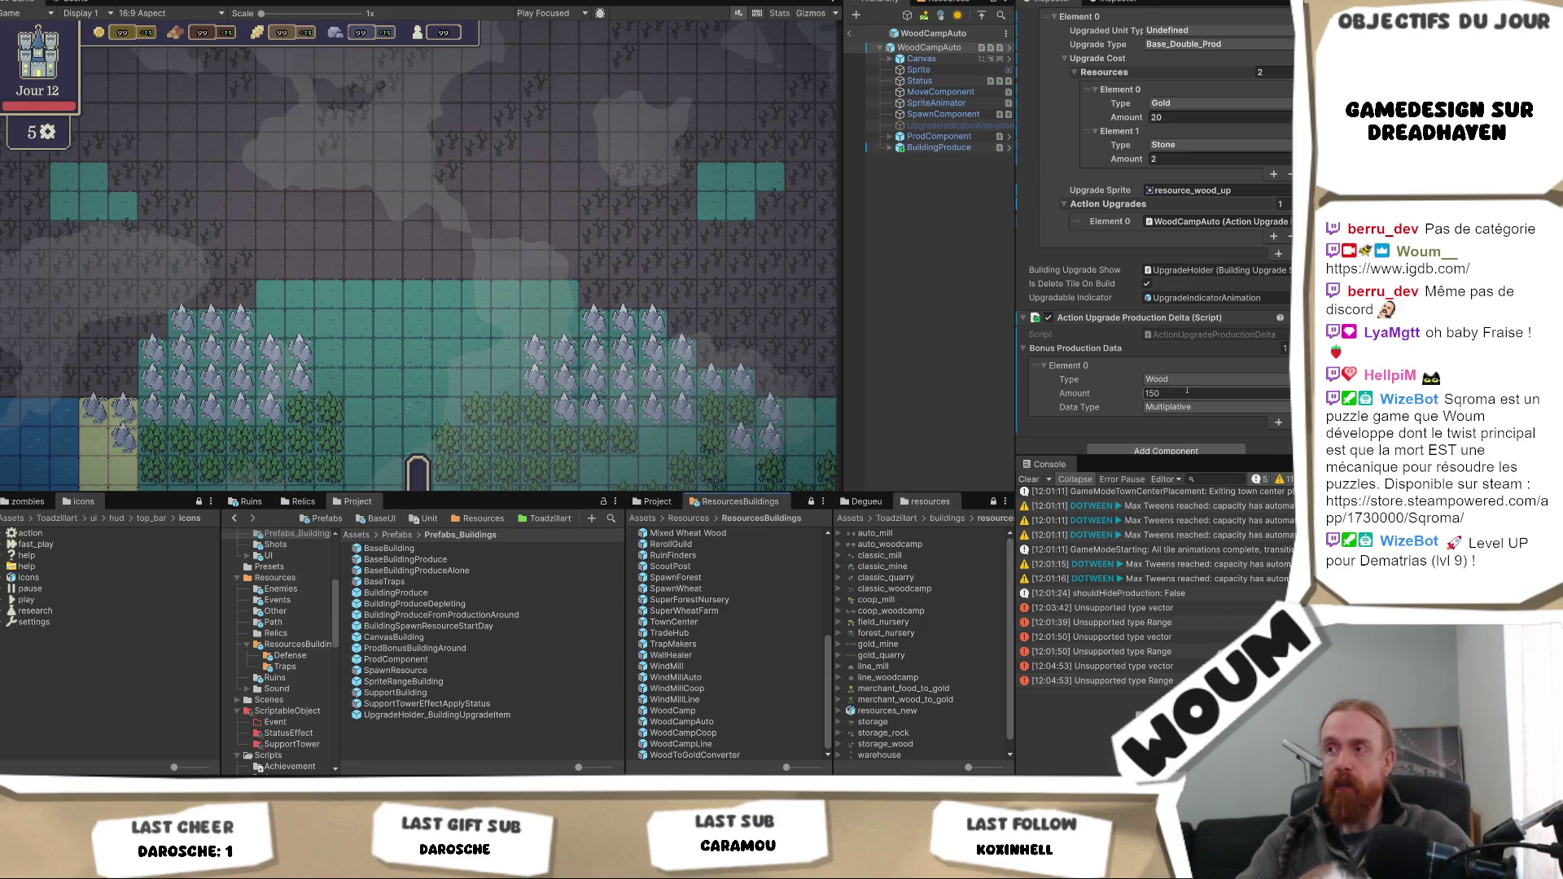
click(716, 708)
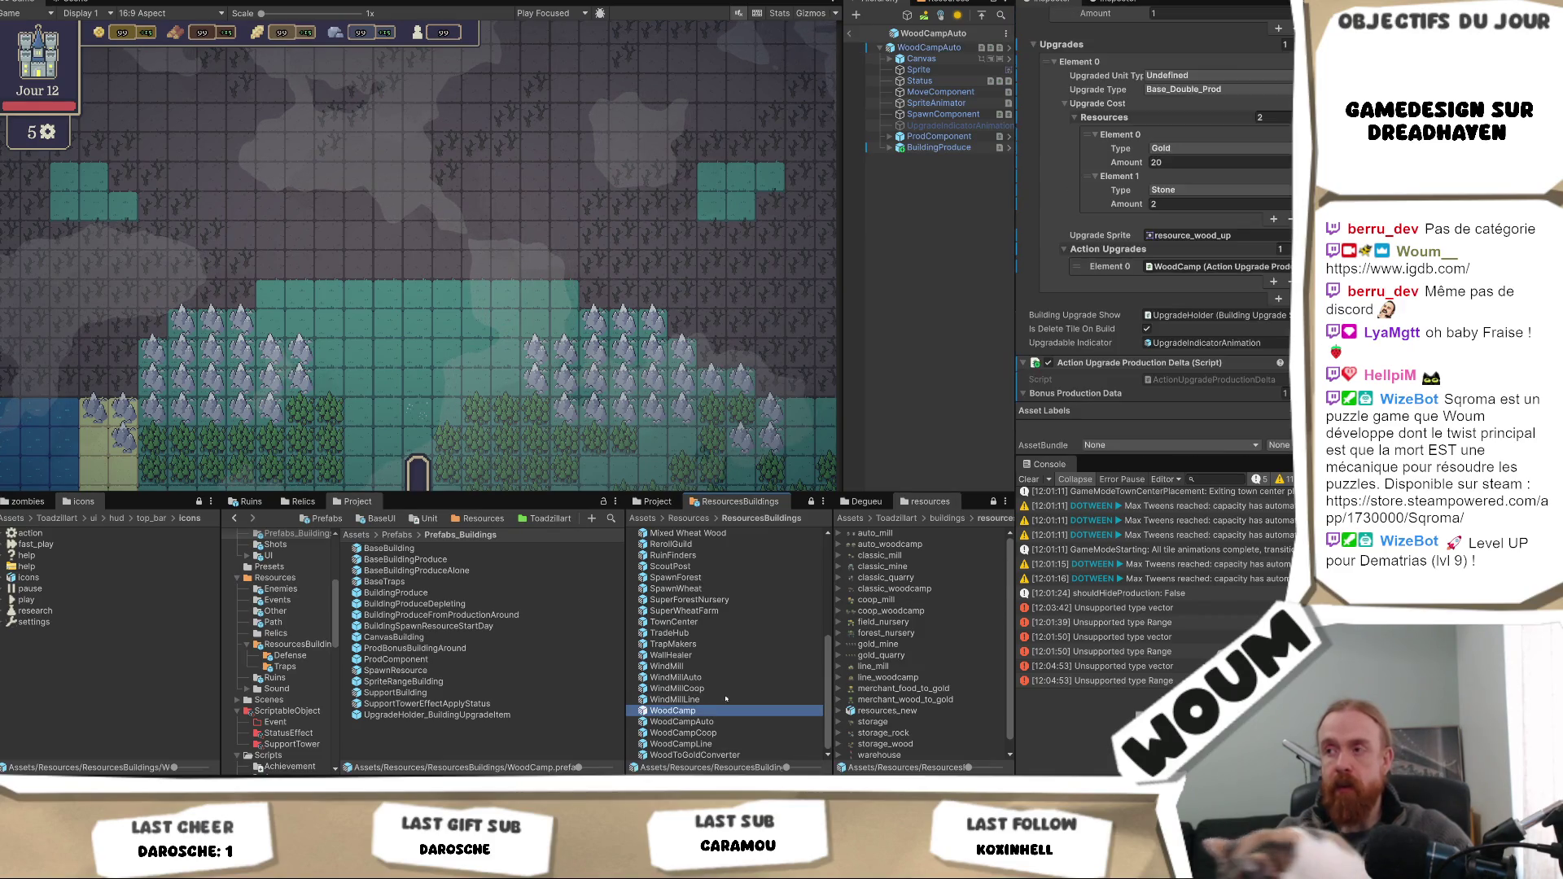
double_click(715, 708)
click(1172, 379)
text(150)
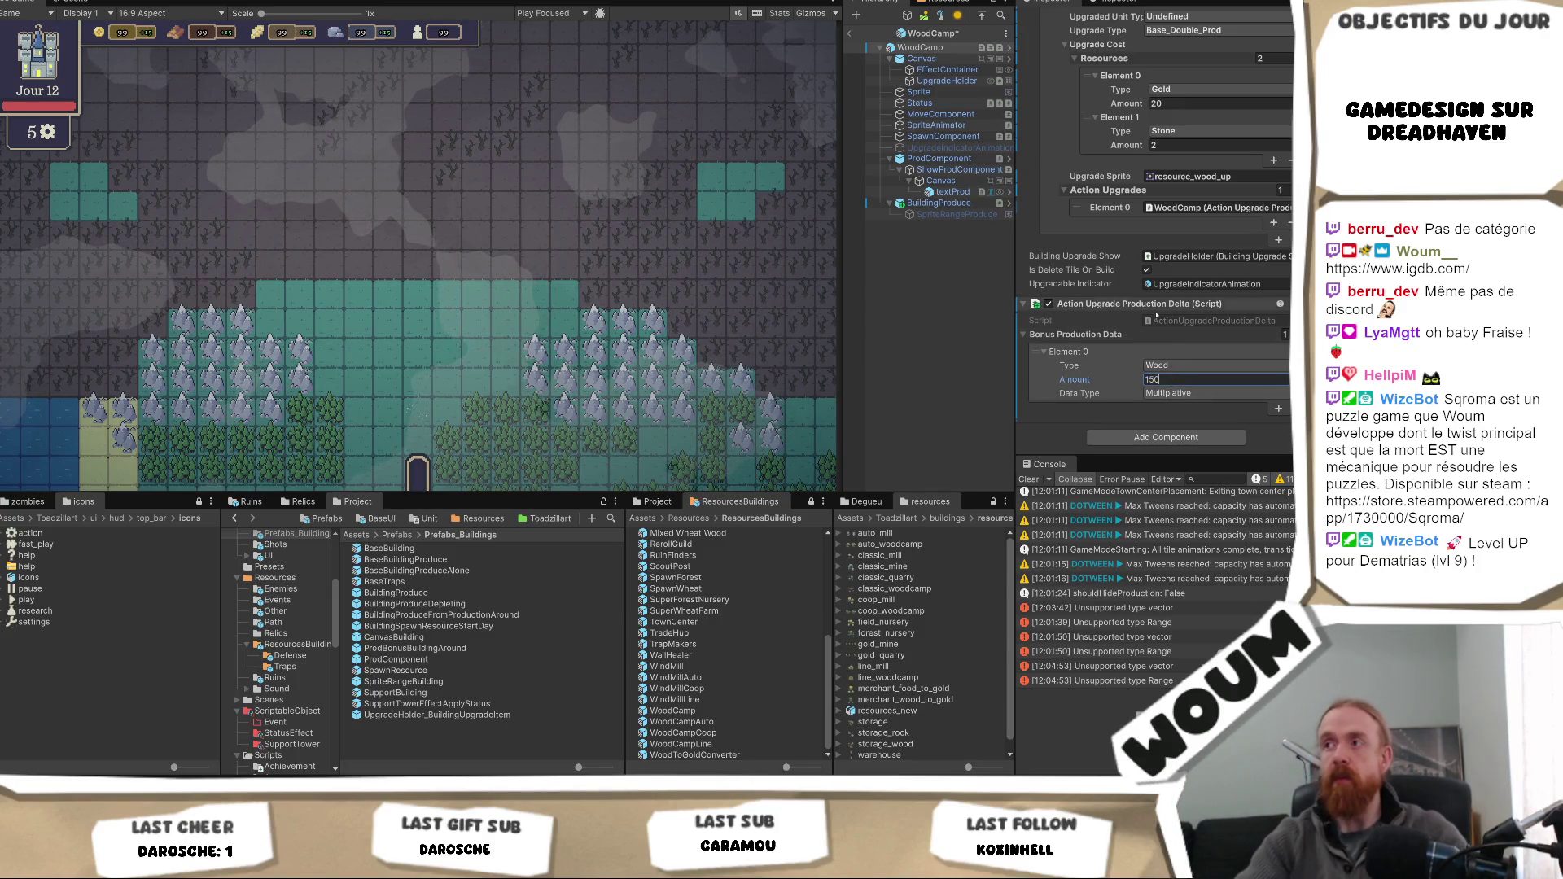
key(ctrl+s)
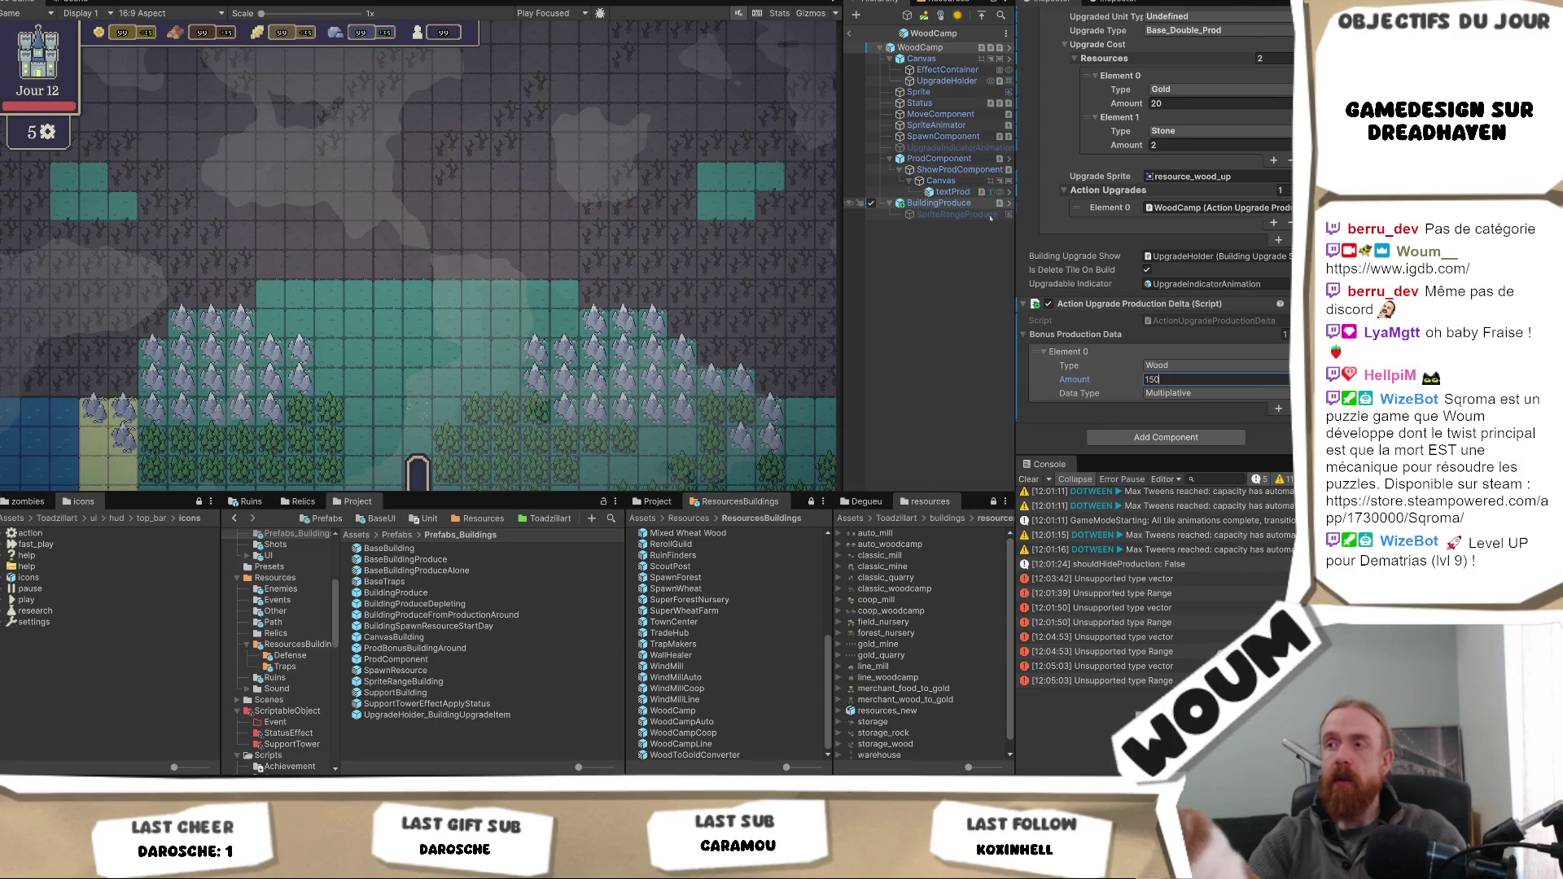
- Set WoodCamp's BuildingProduce Value Per Tile Per Day to 1
click(964, 205)
click(1213, 366)
text(1)
click(675, 666)
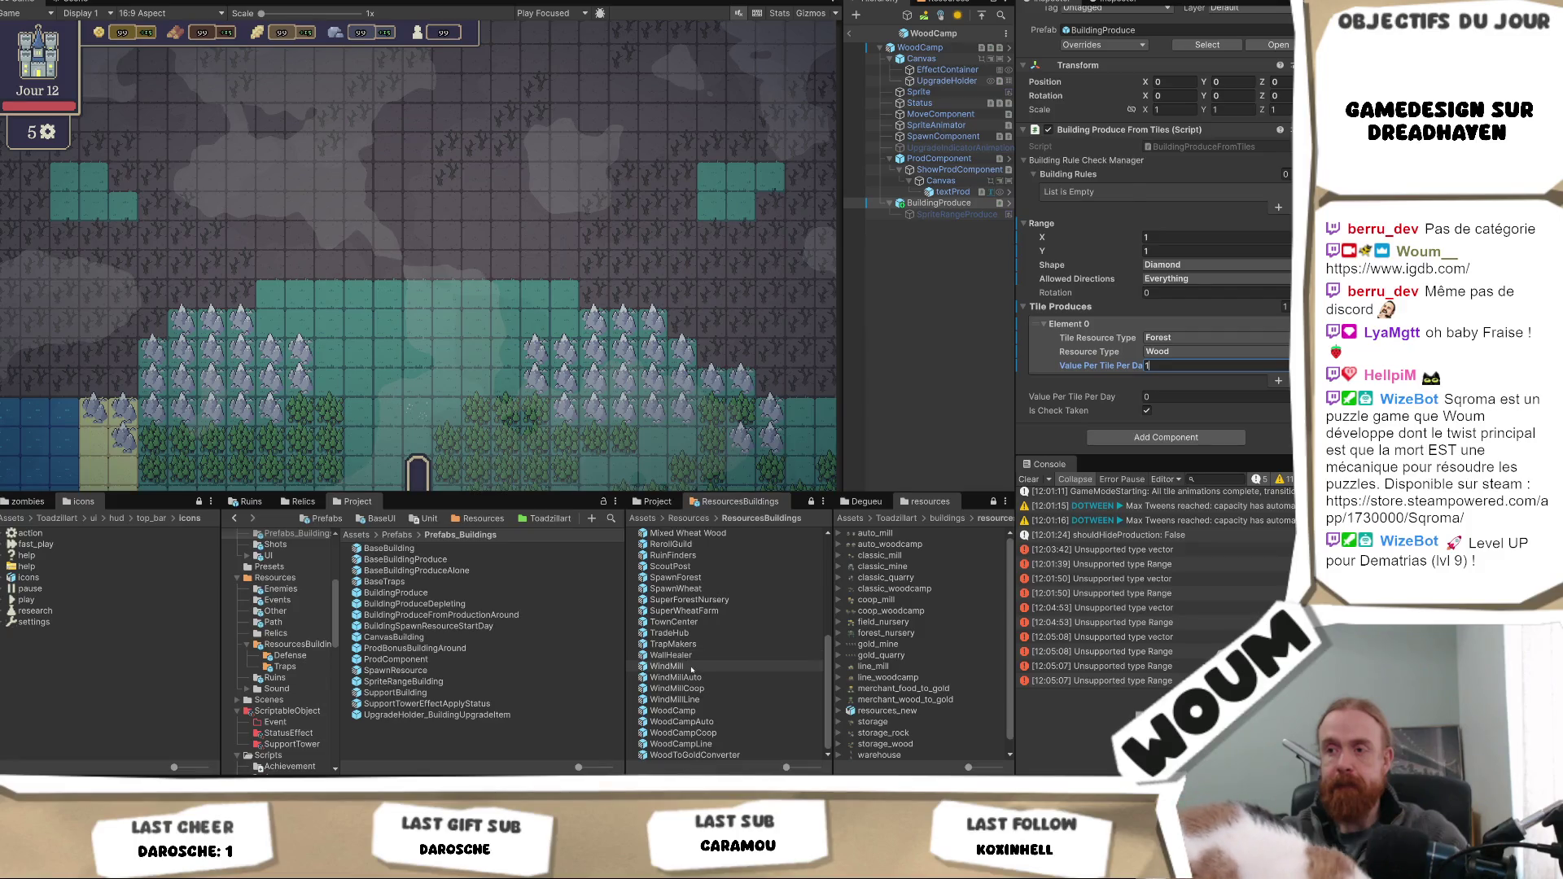
- Open the WindMill prefab and set its BuildingProduce Value Per Tile Per Day to 1
scroll(1180, 357, down, 5)
scroll(1180, 358, down, 10)
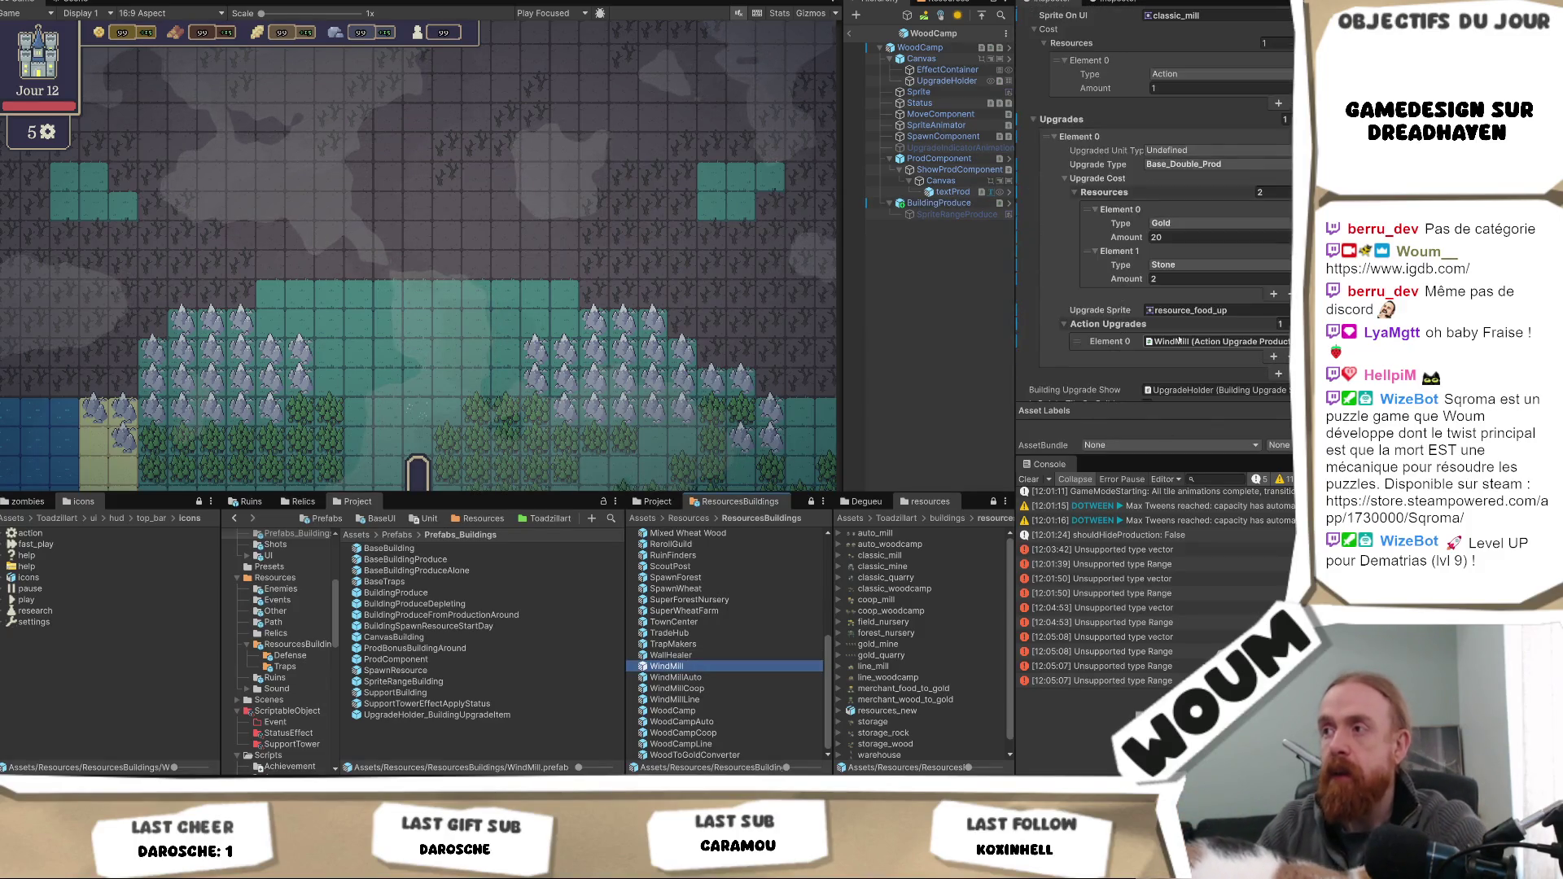
scroll(1119, 258, down, 2)
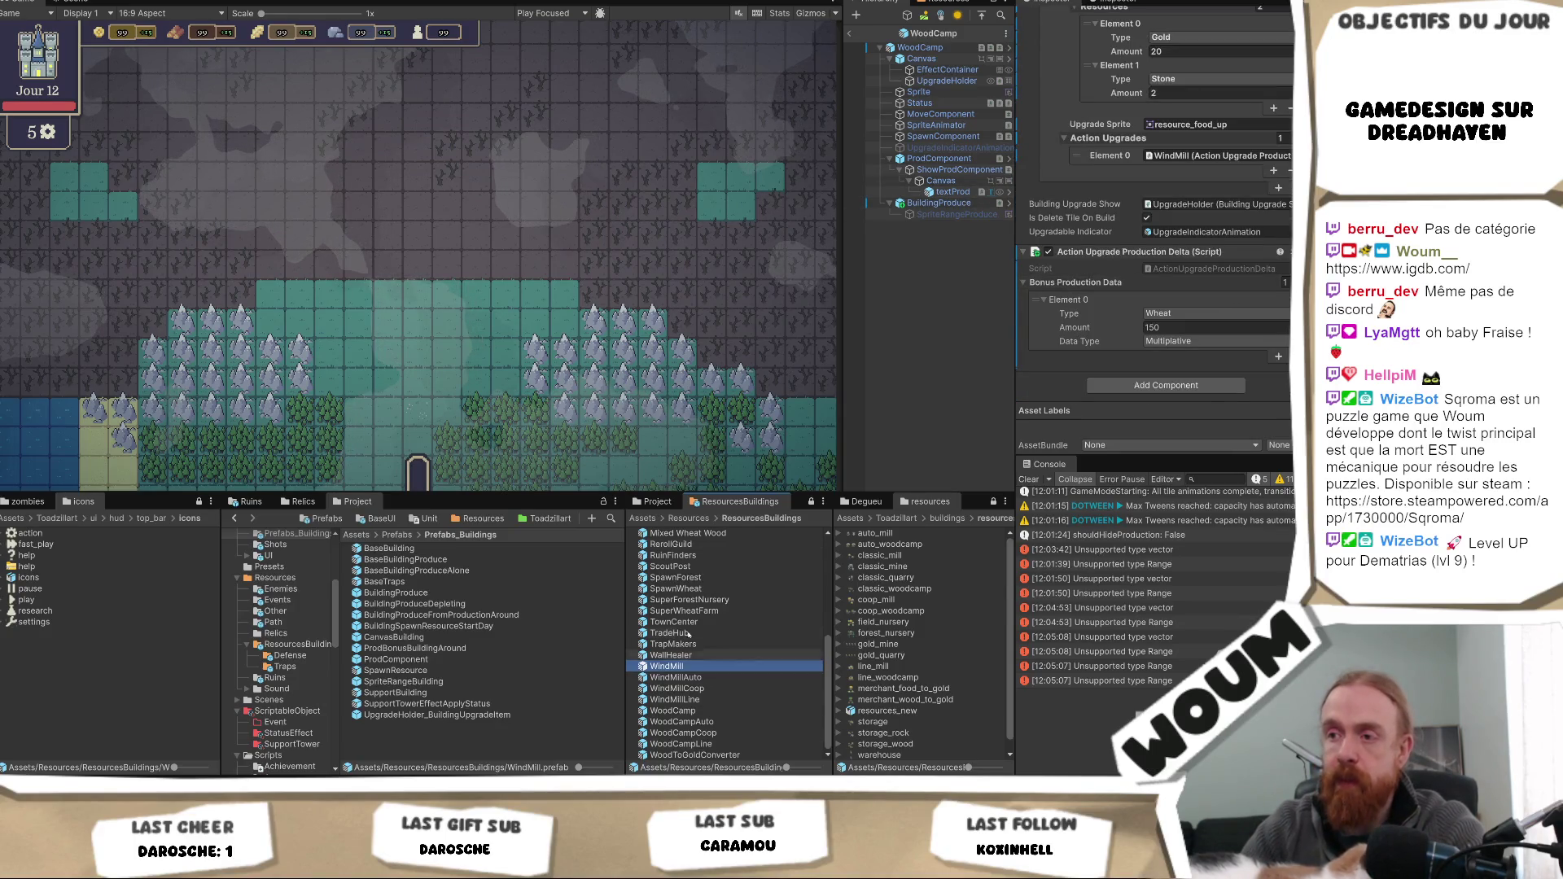
double_click(666, 666)
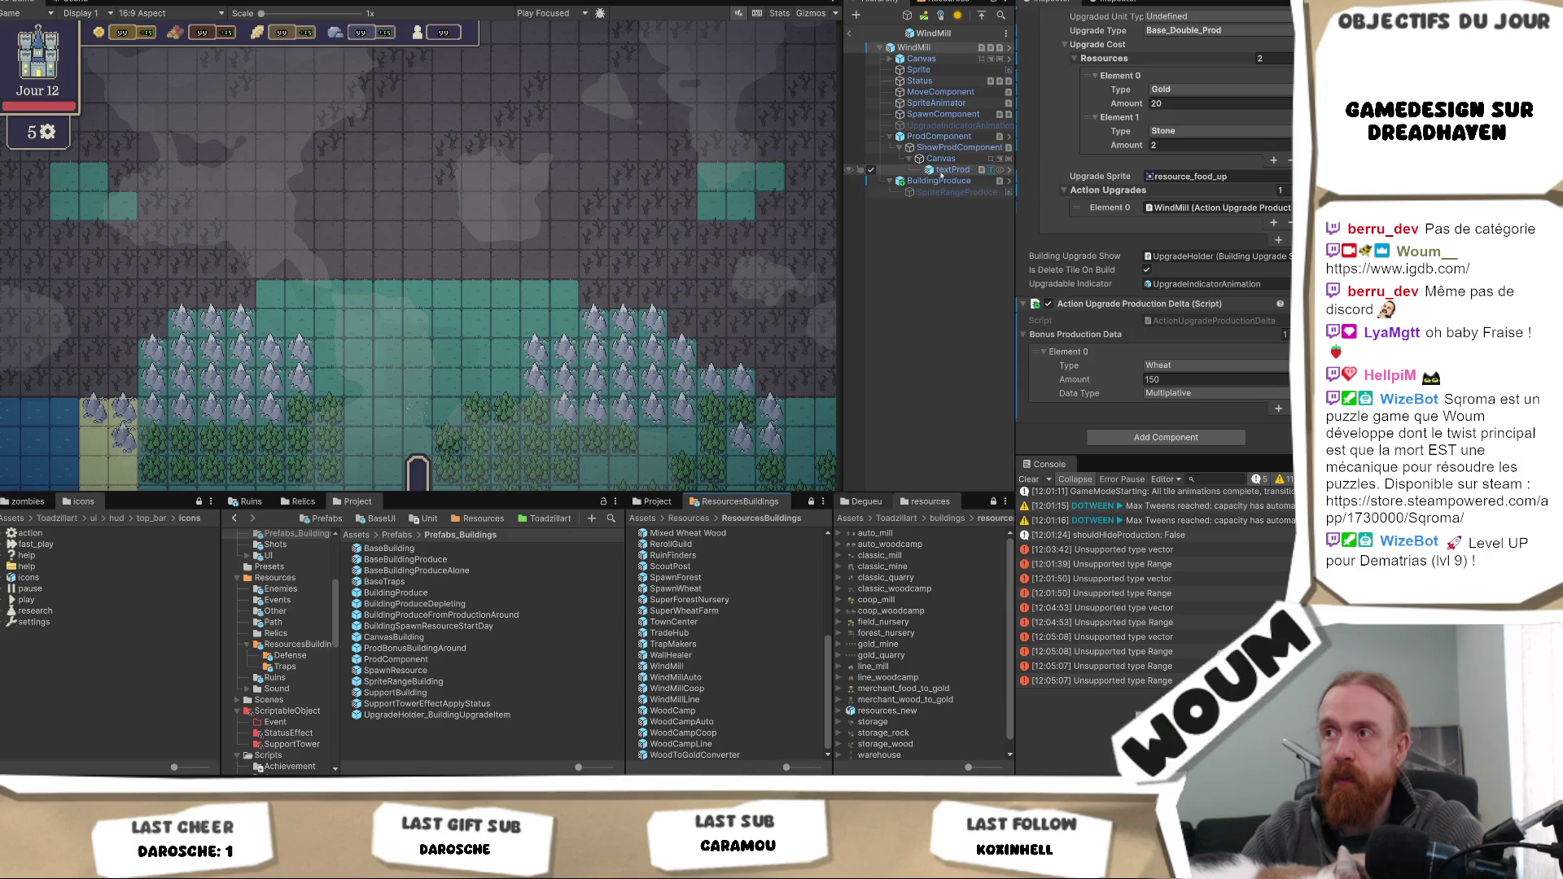
click(938, 181)
click(1167, 366)
text(1)
key(Return)
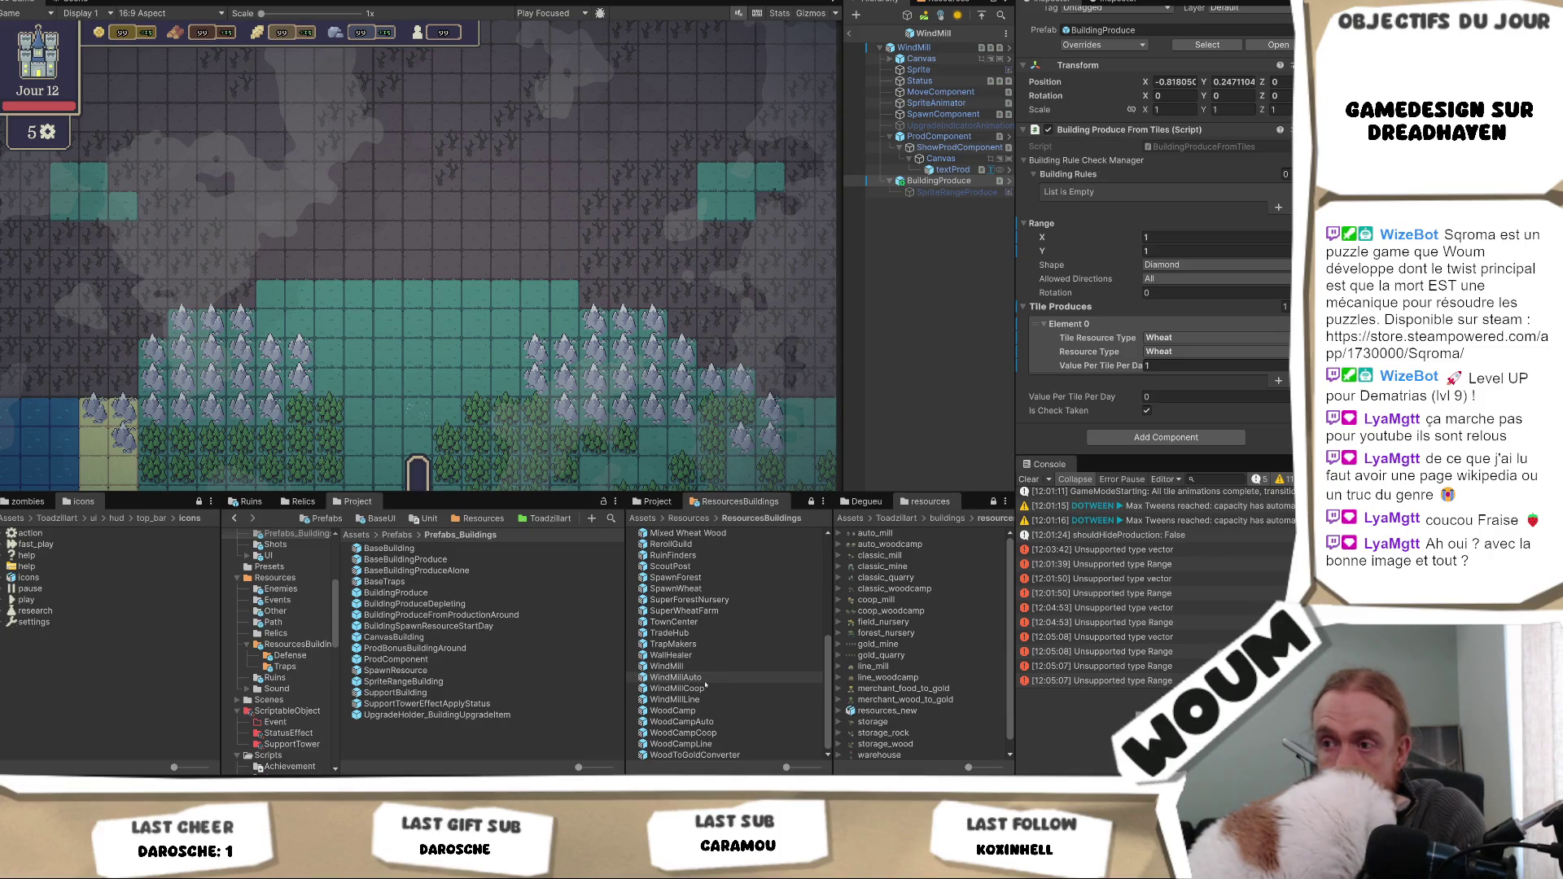
- Inspect the WindMillAuto prefab, then WindMillLine's data showing its 10 Wood cost
click(706, 679)
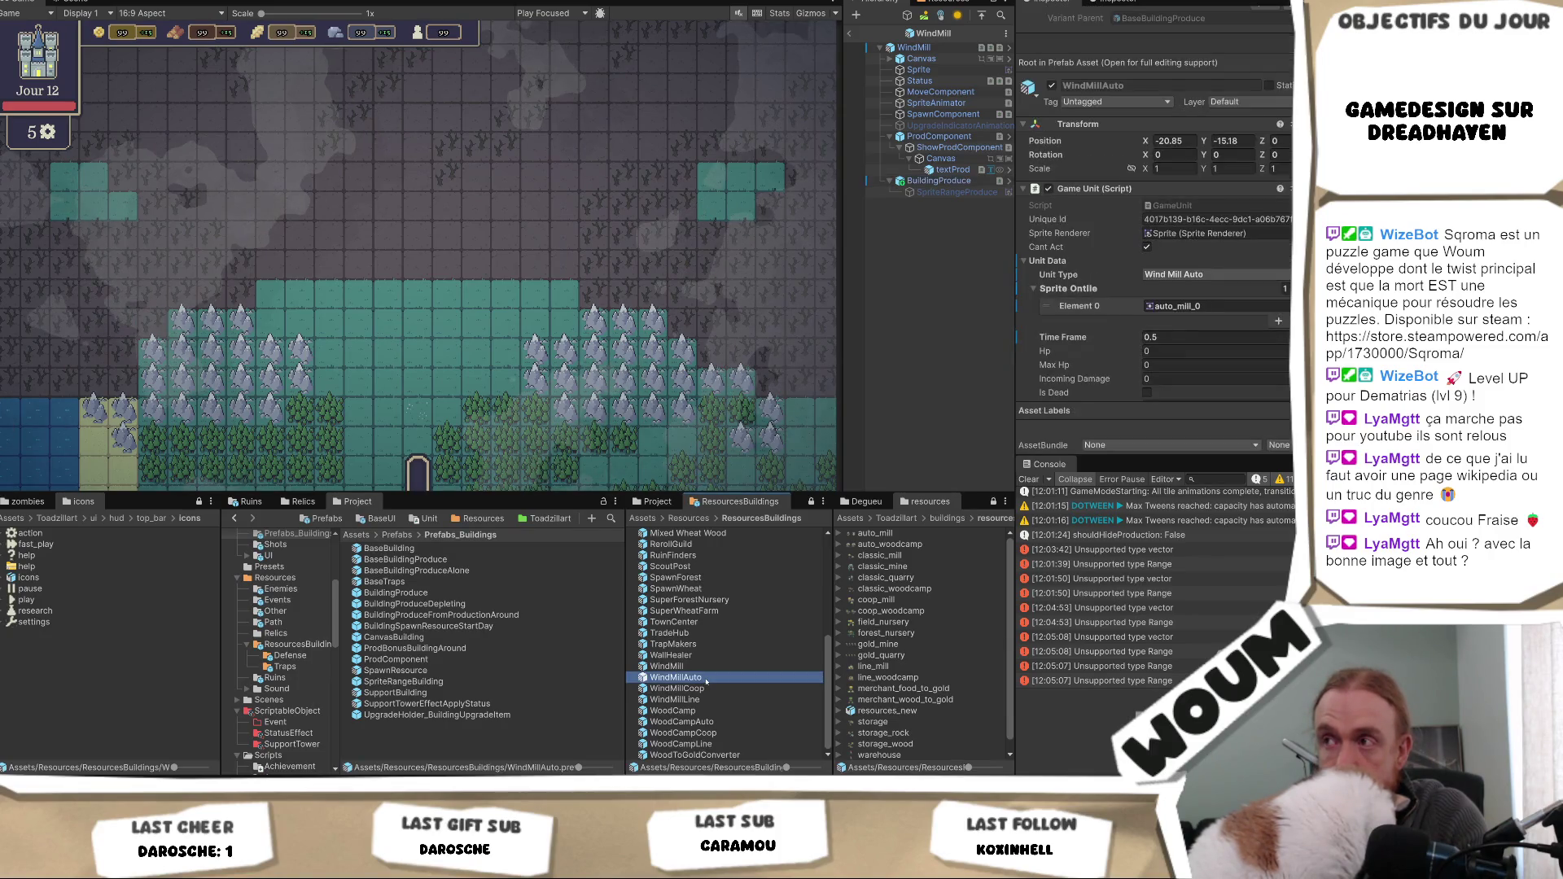
scroll(1089, 357, down, 10)
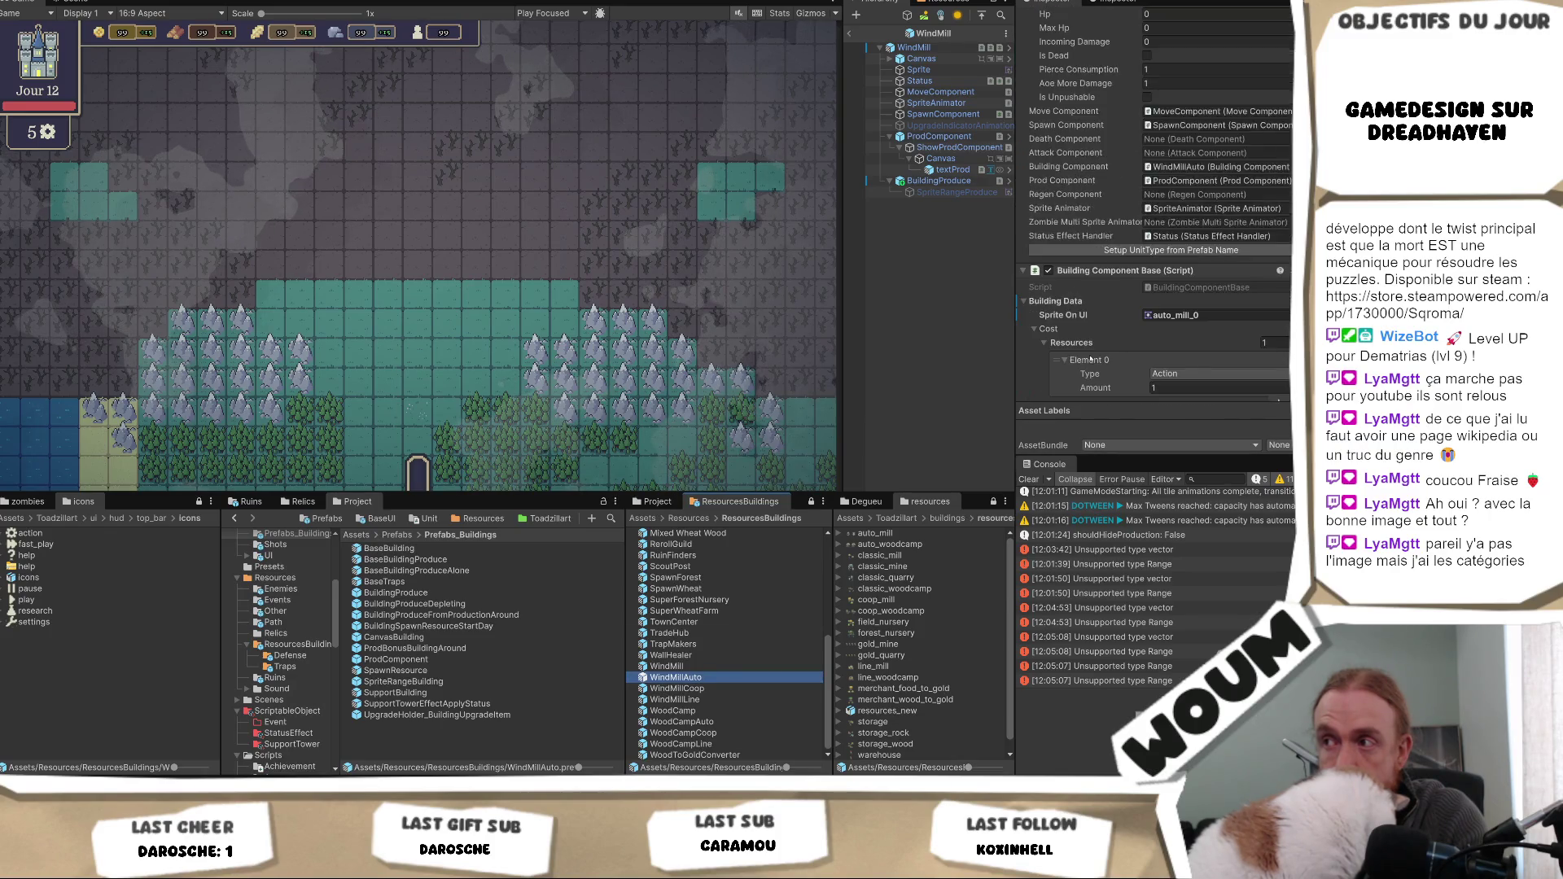
click(698, 697)
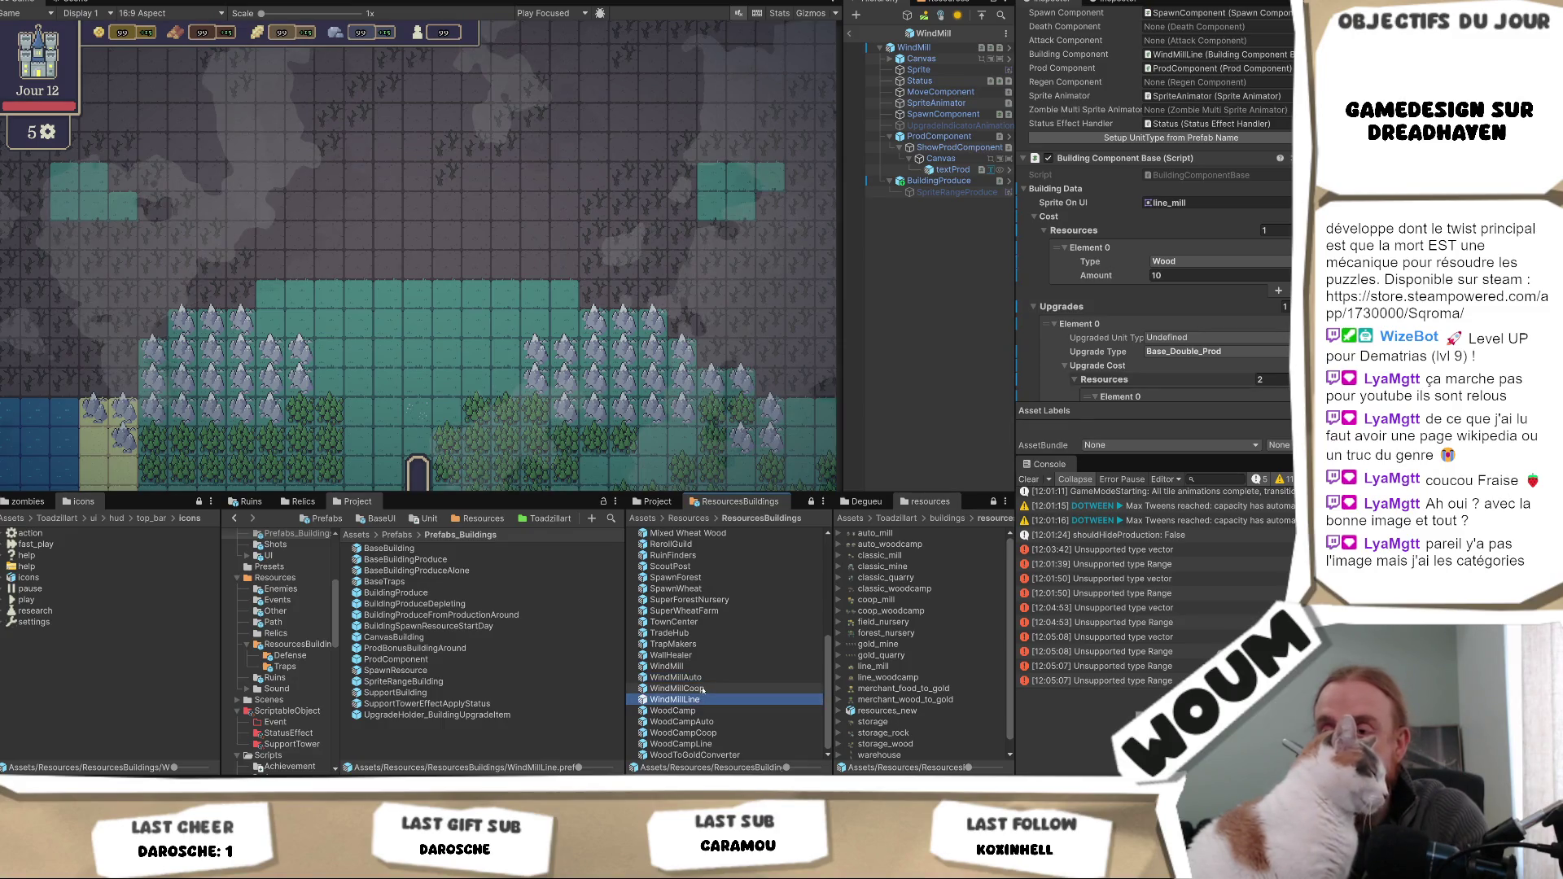
- Open WindMillCoop and change its BuildingProduce Value Per Tile Per Day from 2 to 1
scroll(1238, 344, down, 5)
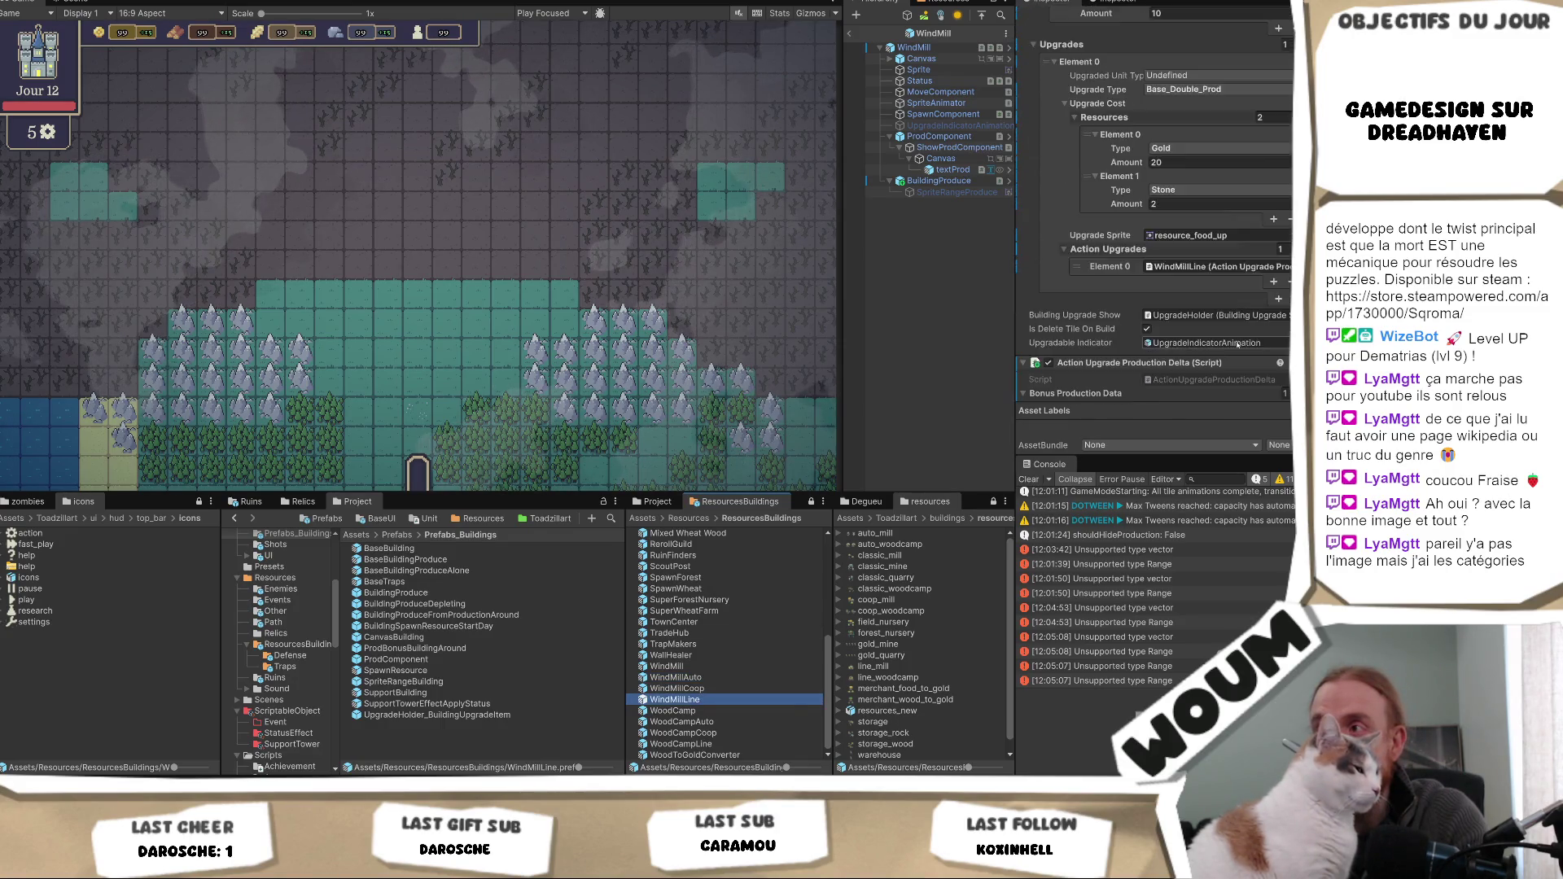
click(938, 181)
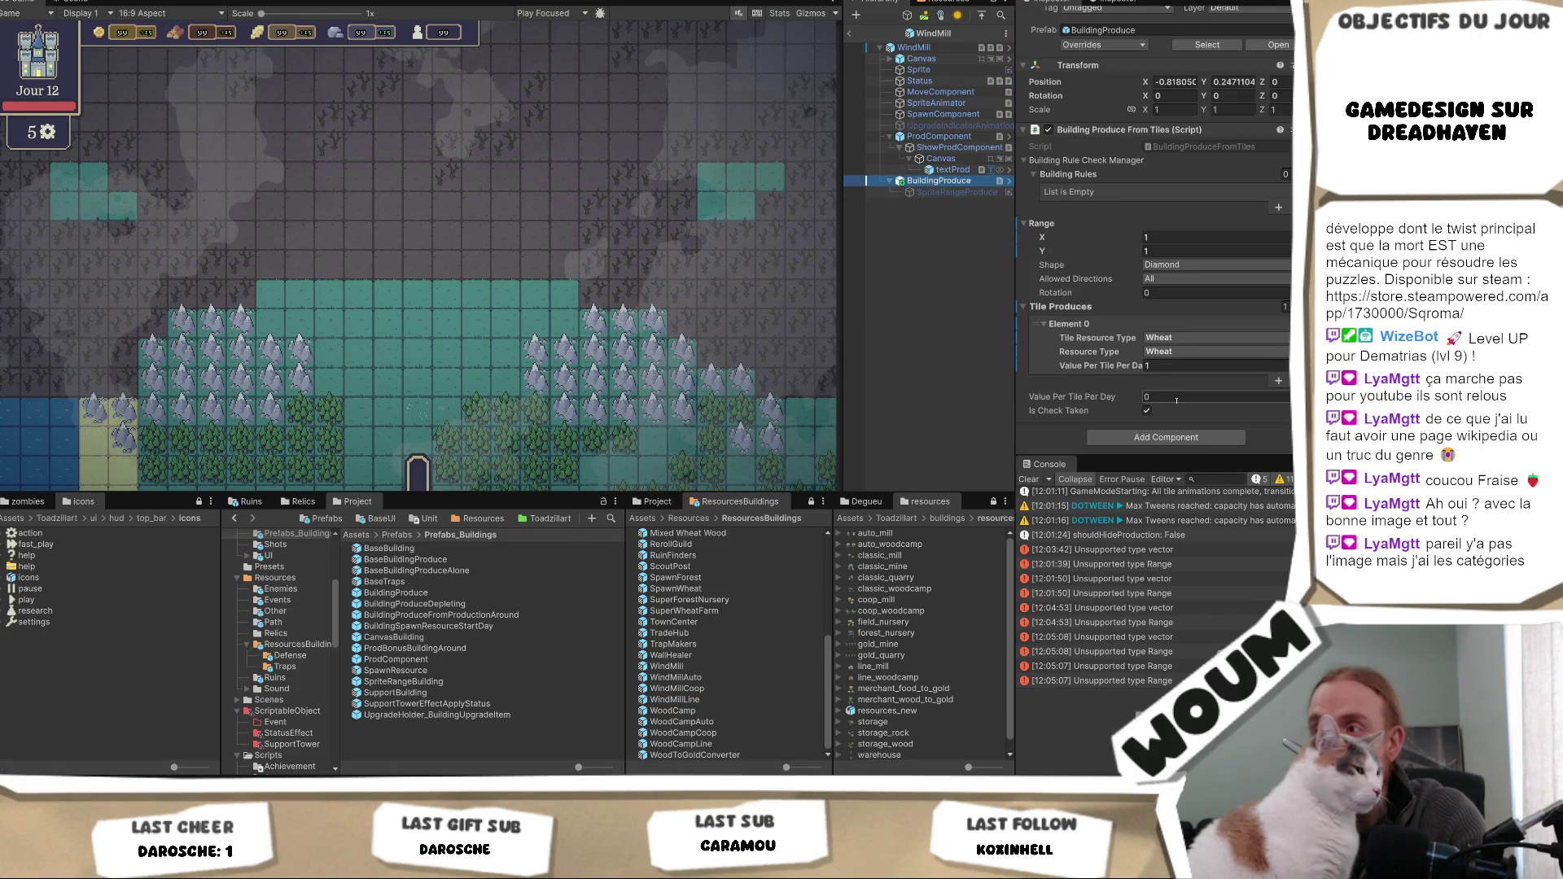
double_click(717, 689)
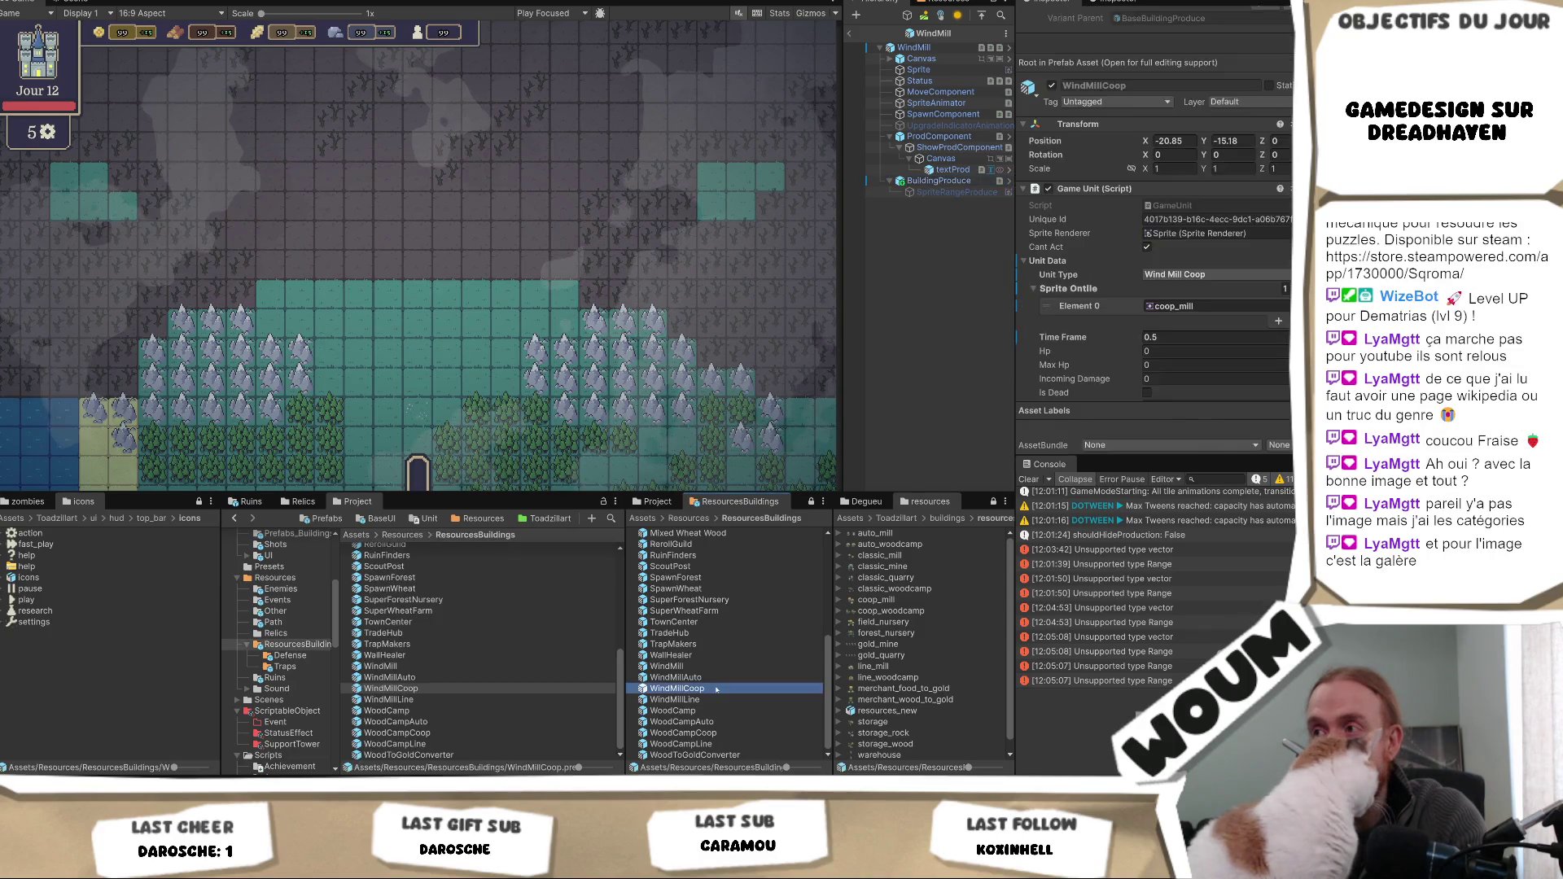
click(938, 148)
click(1172, 366)
text(2)
key(BackSpace)
text(1)
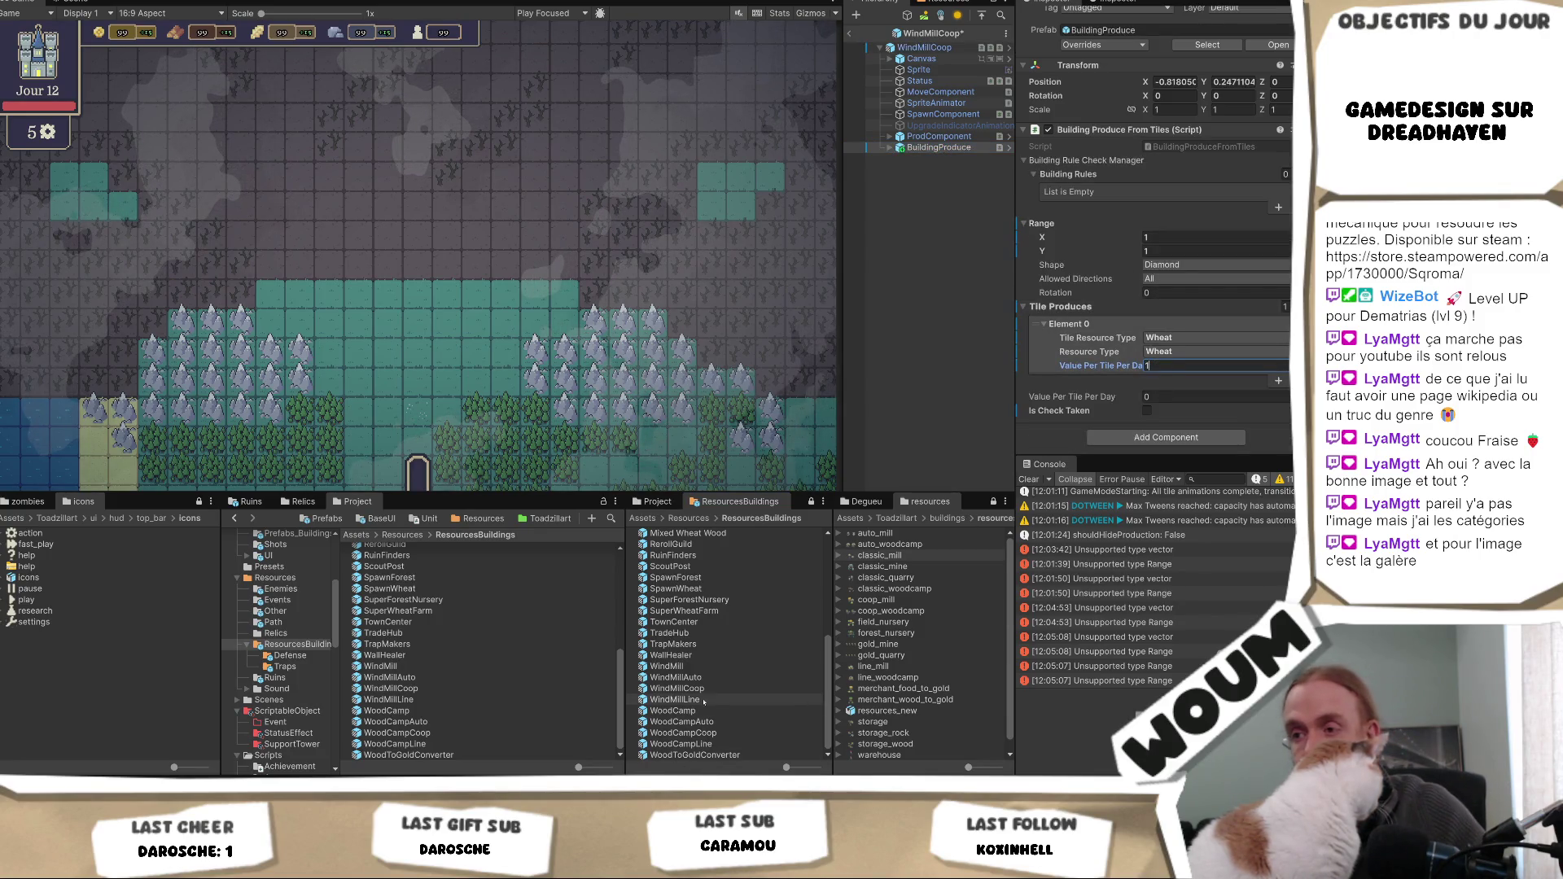
double_click(708, 733)
- Check WoodCampCoop's 1 Wood per Forest tile production and the 'Unsupported type Range' error
click(939, 148)
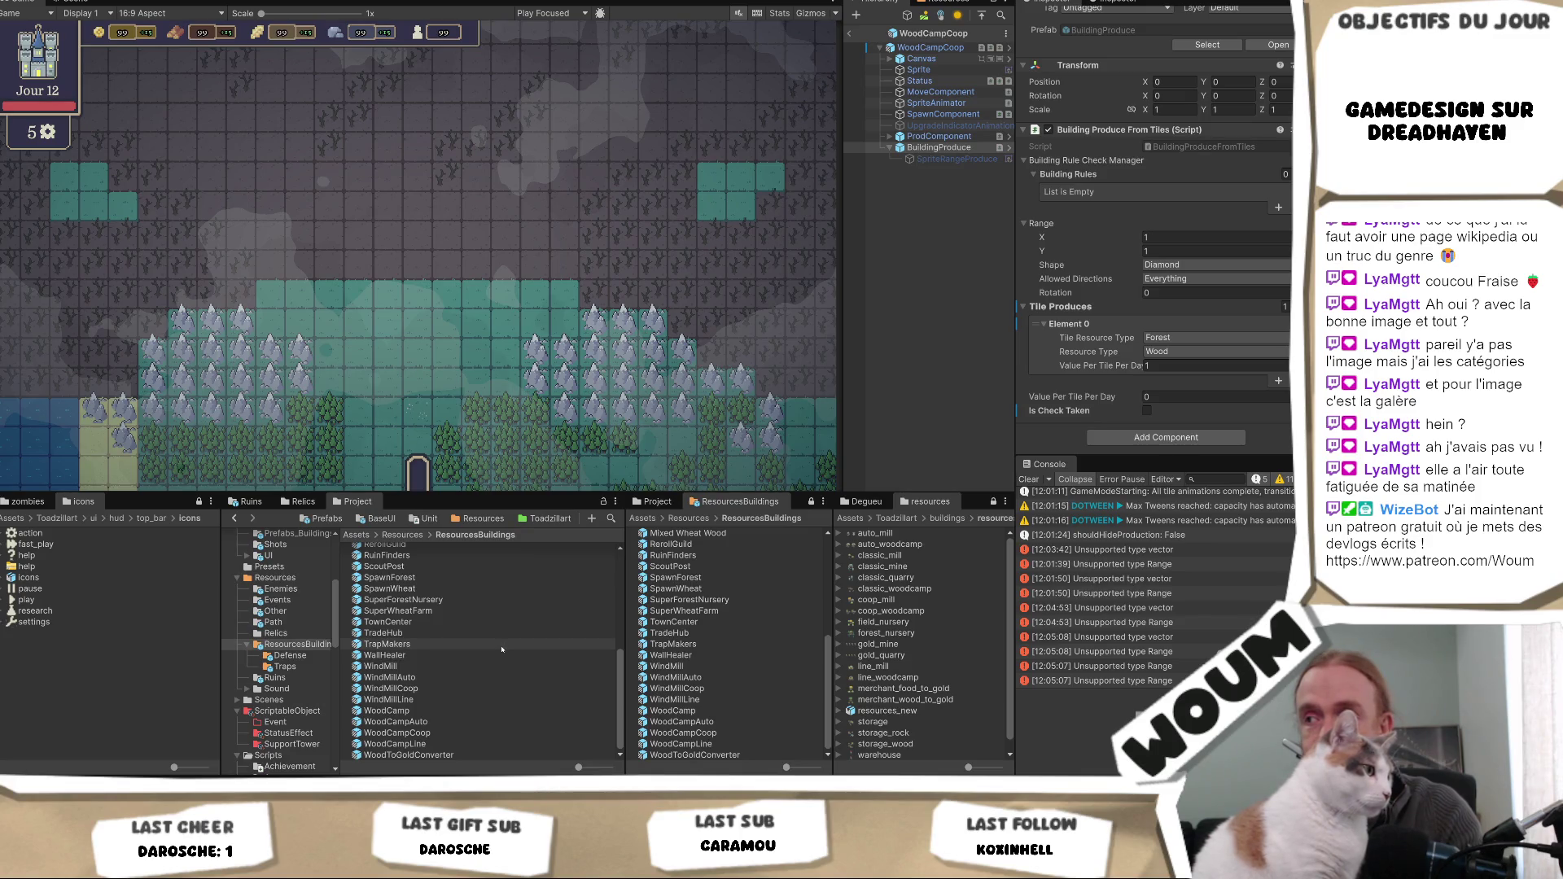
click(1164, 570)
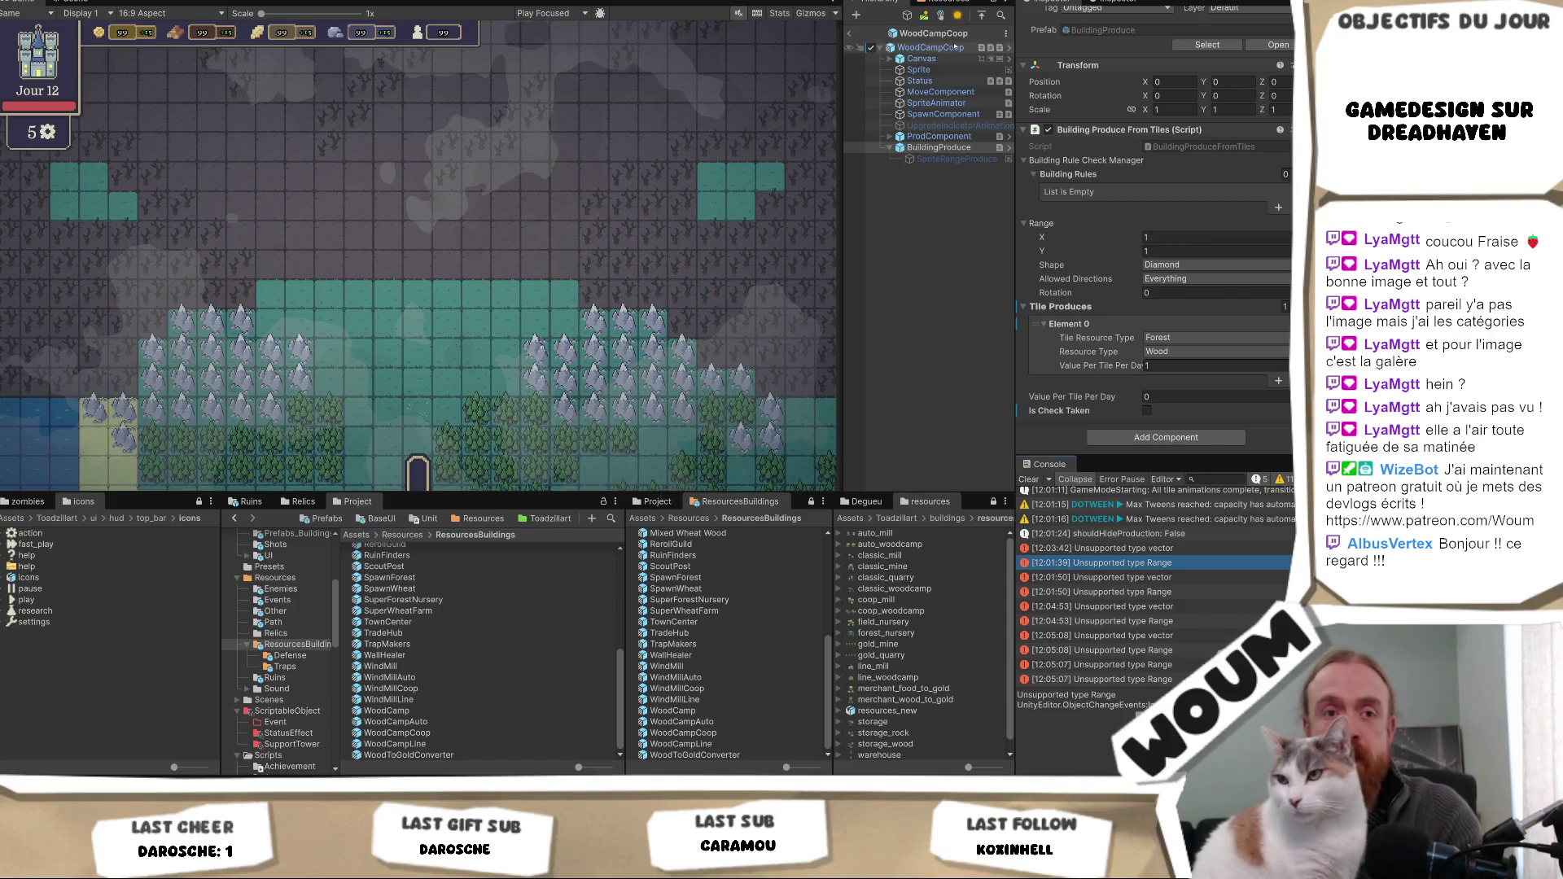
- Select the WoodCampCoop root to show its Wood Camp Coop Game Unit data and two sprites
click(955, 47)
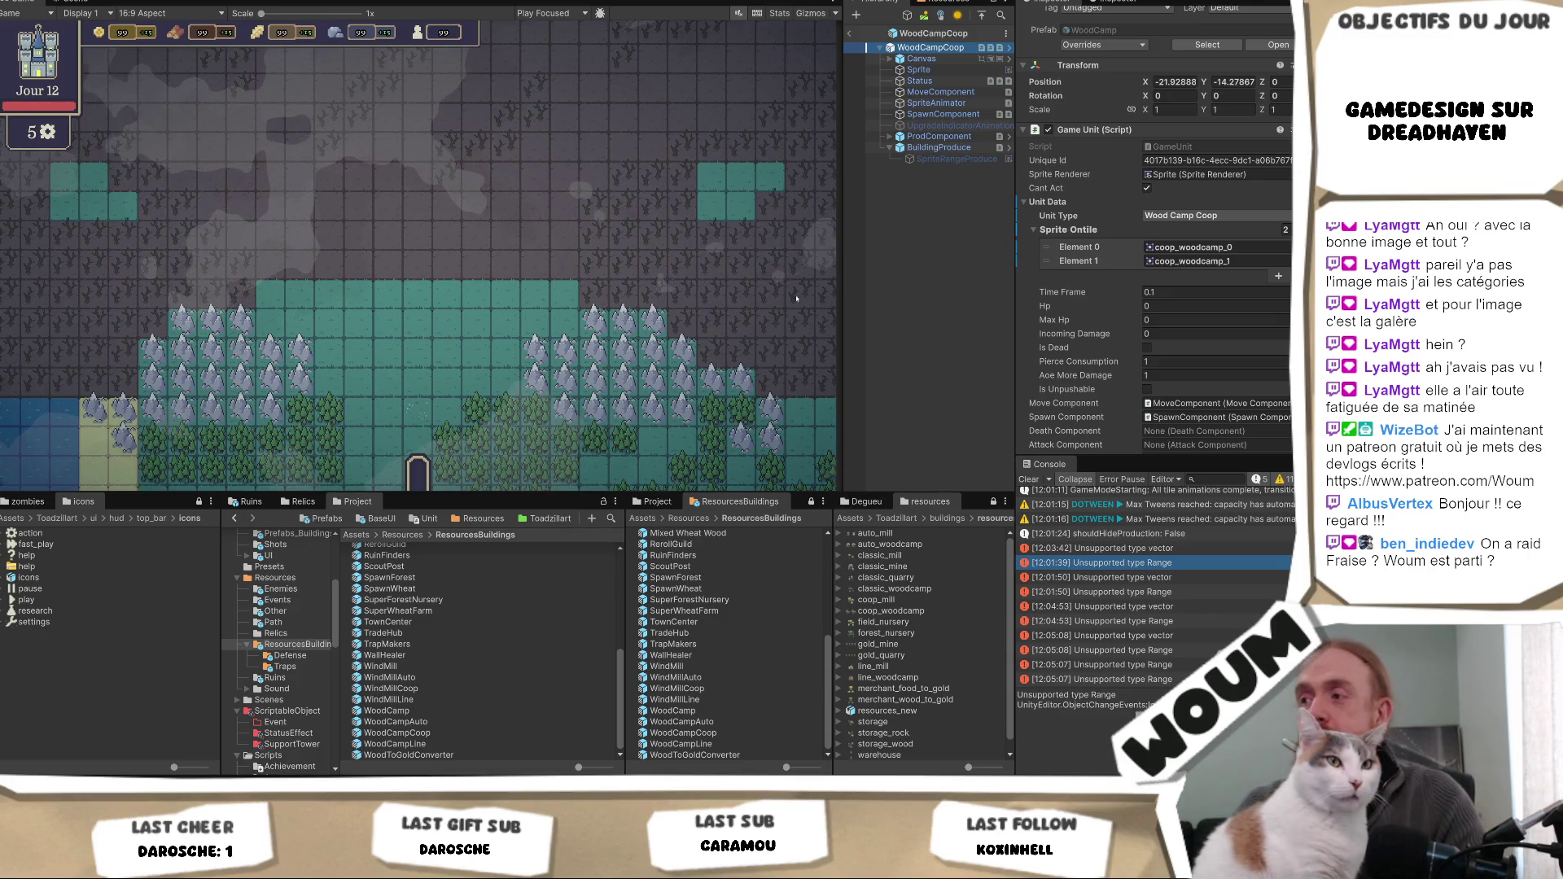
- Inspect the WindMillAuto, WoodToGoldConverter and WindMill prefabs' building data
click(444, 676)
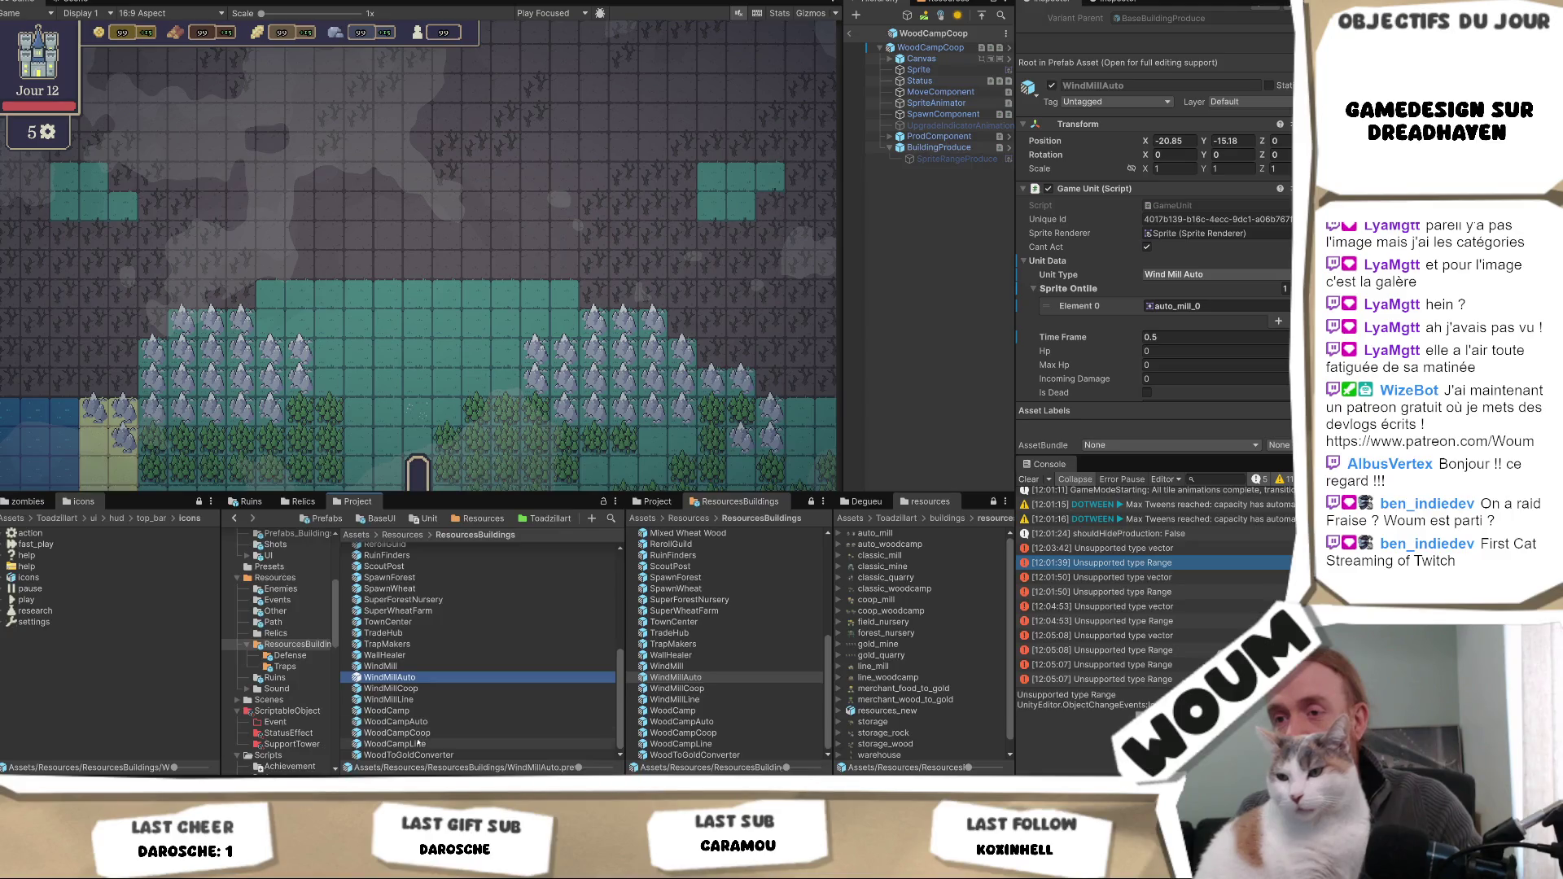
click(407, 754)
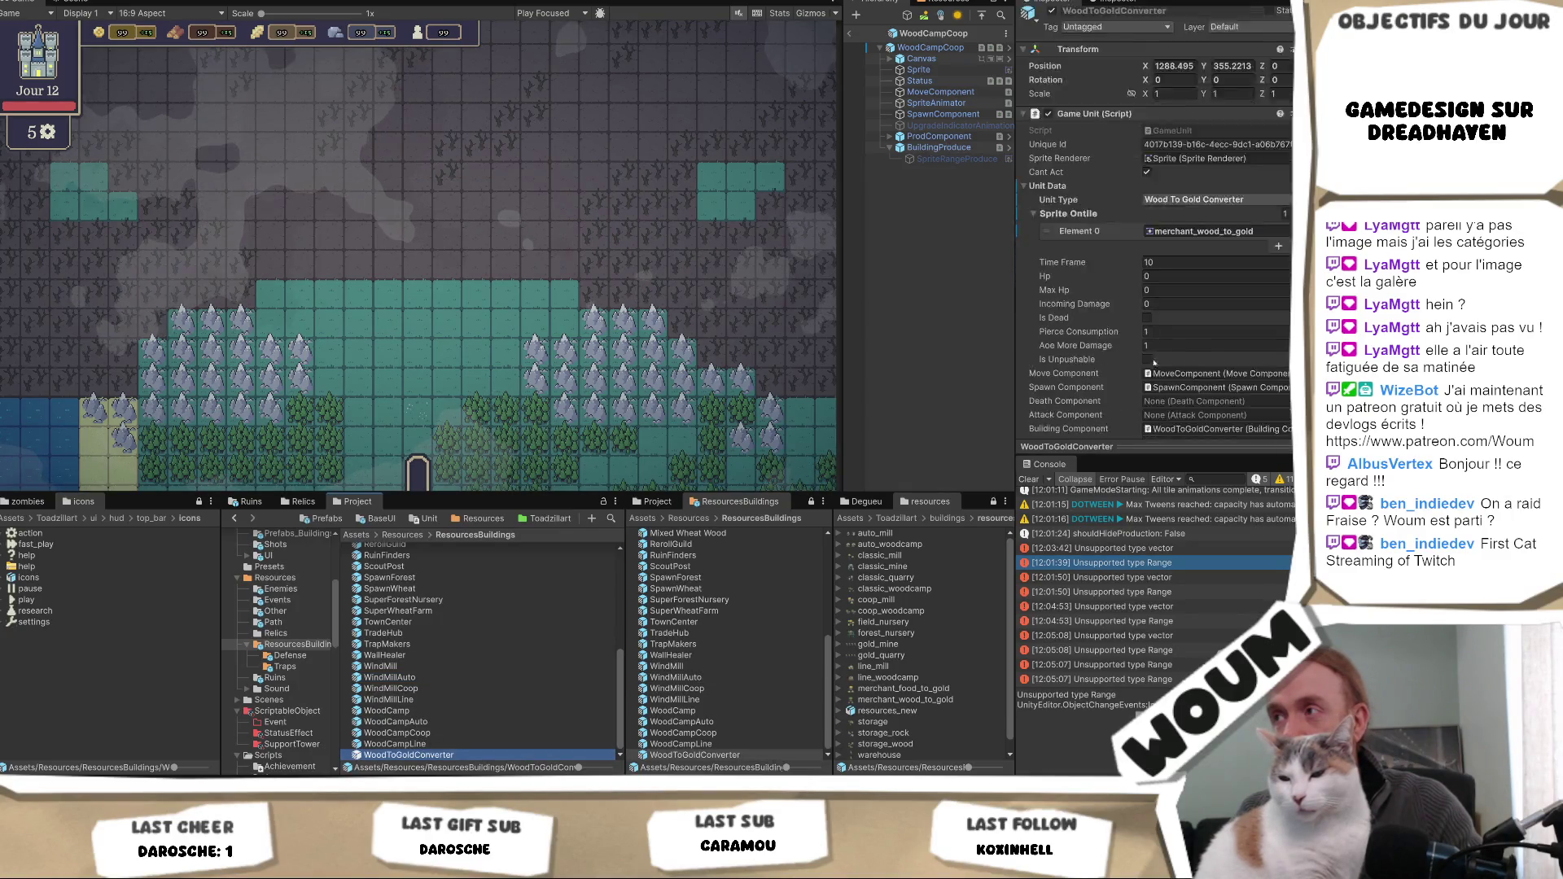
scroll(1144, 365, down, 10)
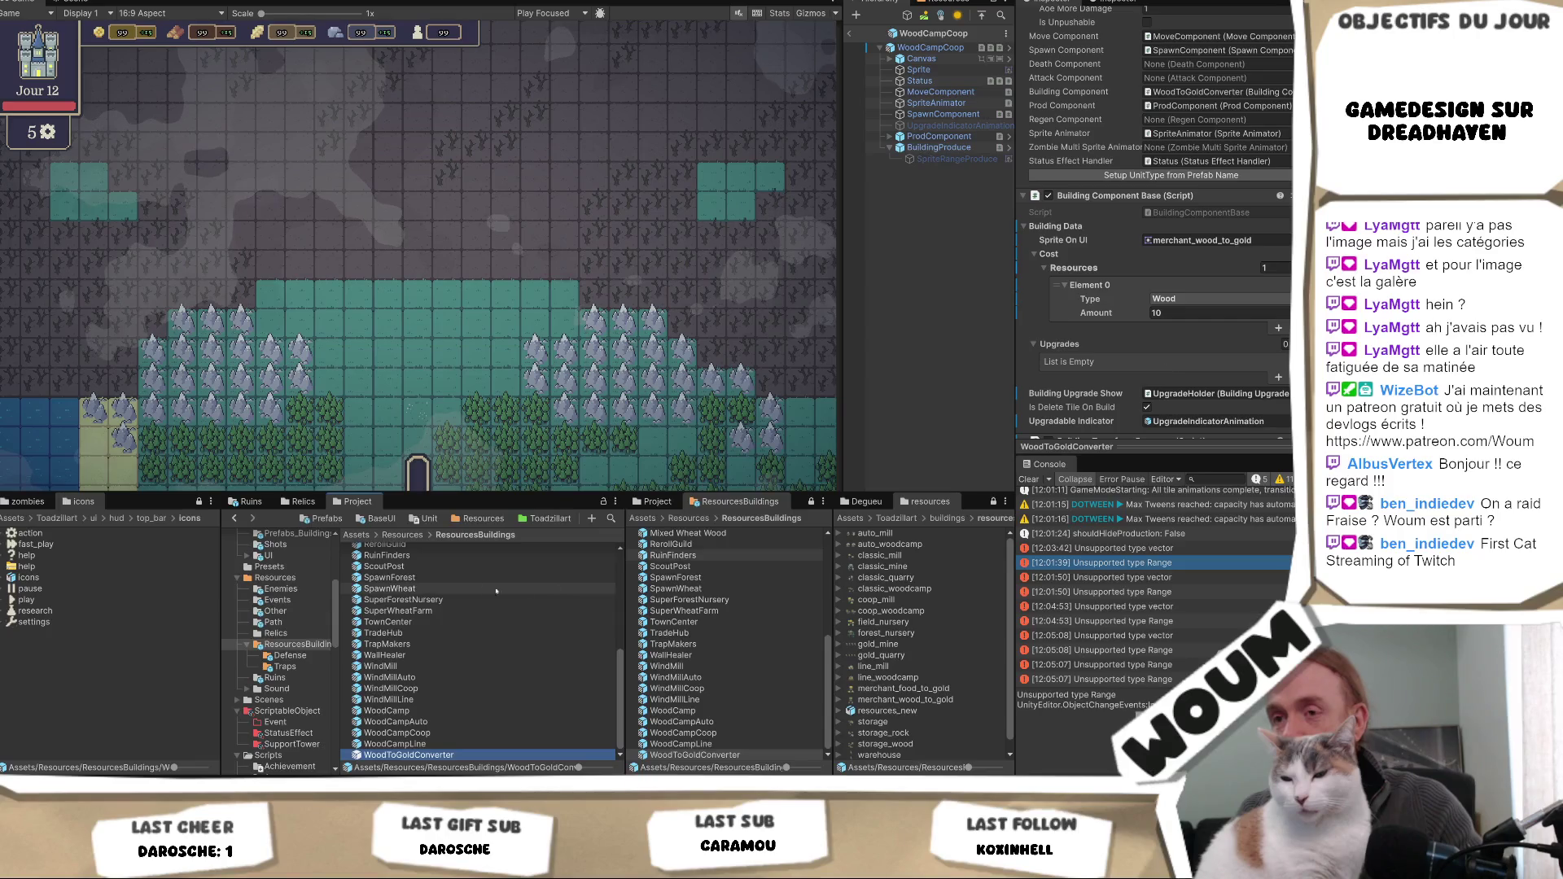
click(431, 668)
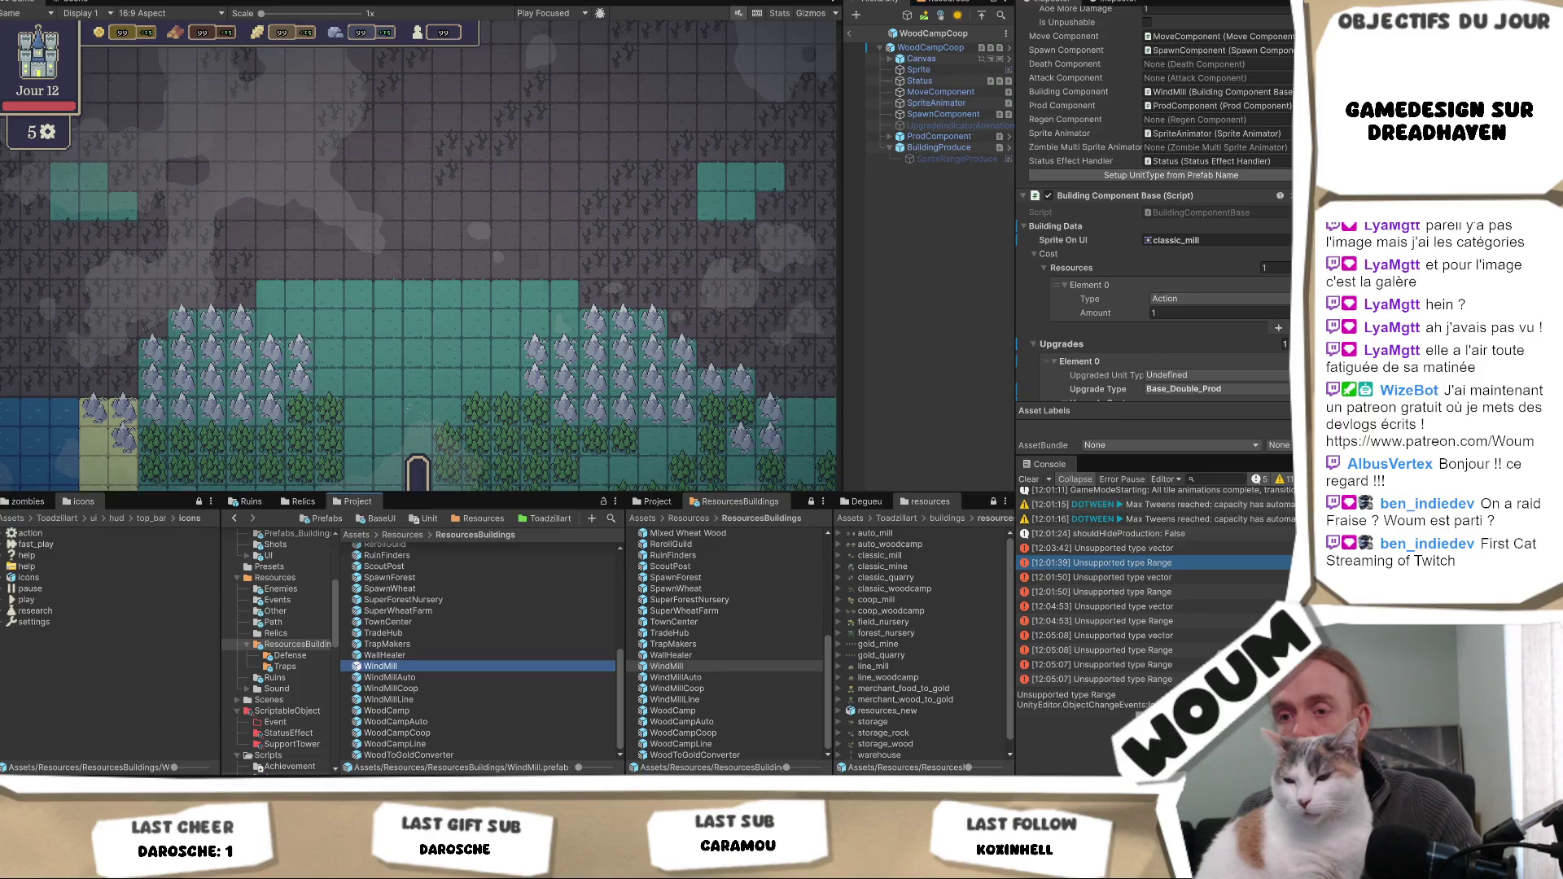
- Return to the currentDay reward switch in GameModeBuildingReward.cs in Visual Studio
key(alt+Tab)
key(alt+Tab)
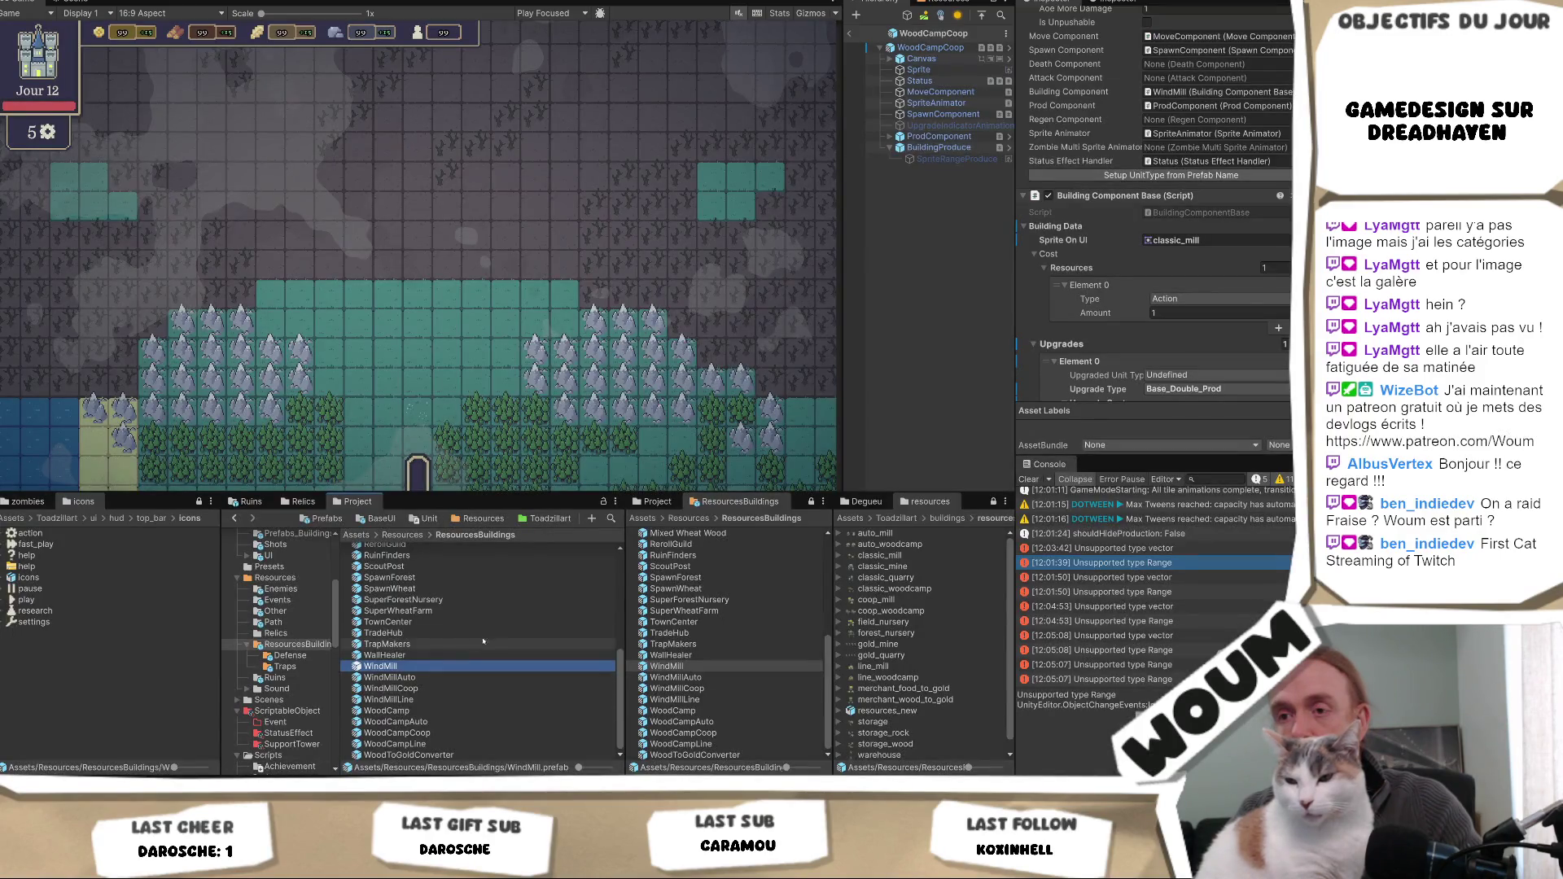
scroll(488, 627, up, 3)
scroll(489, 626, up, 3)
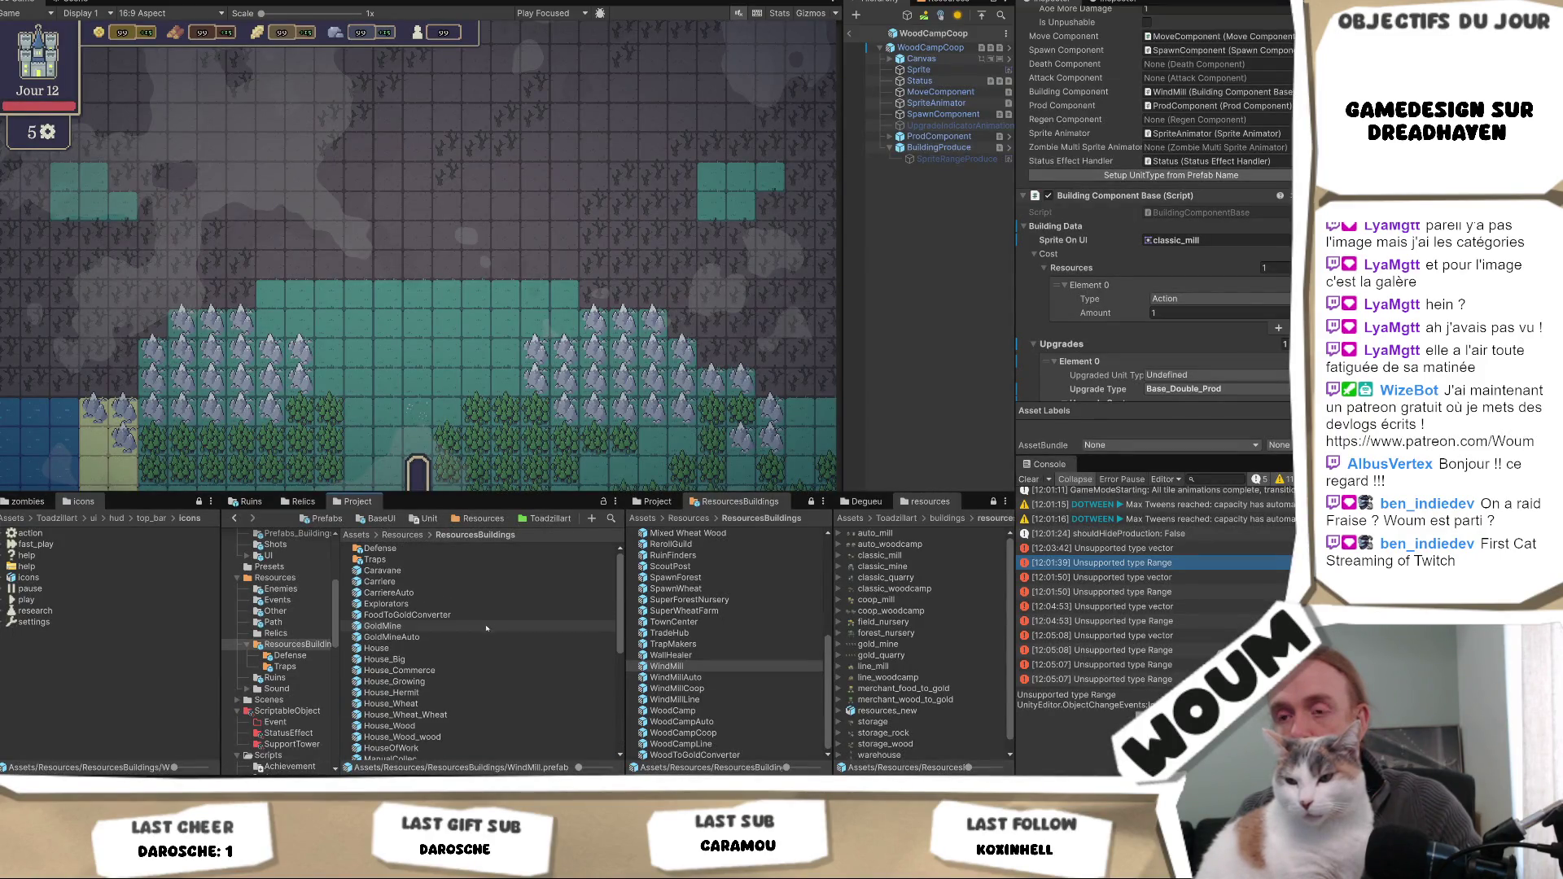
mouse_move(261, 865)
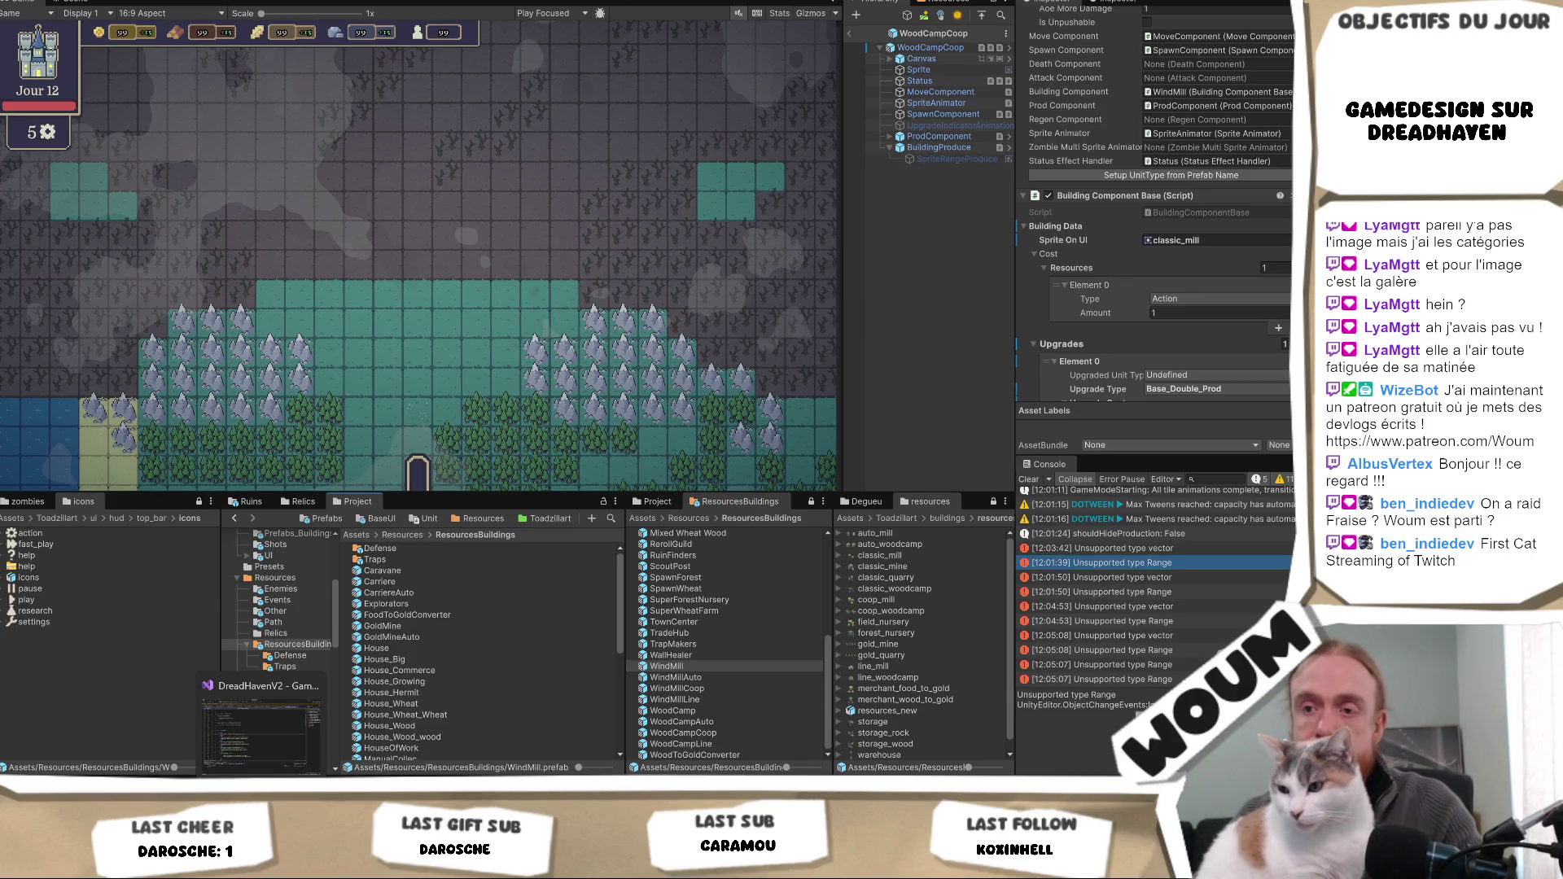
click(260, 728)
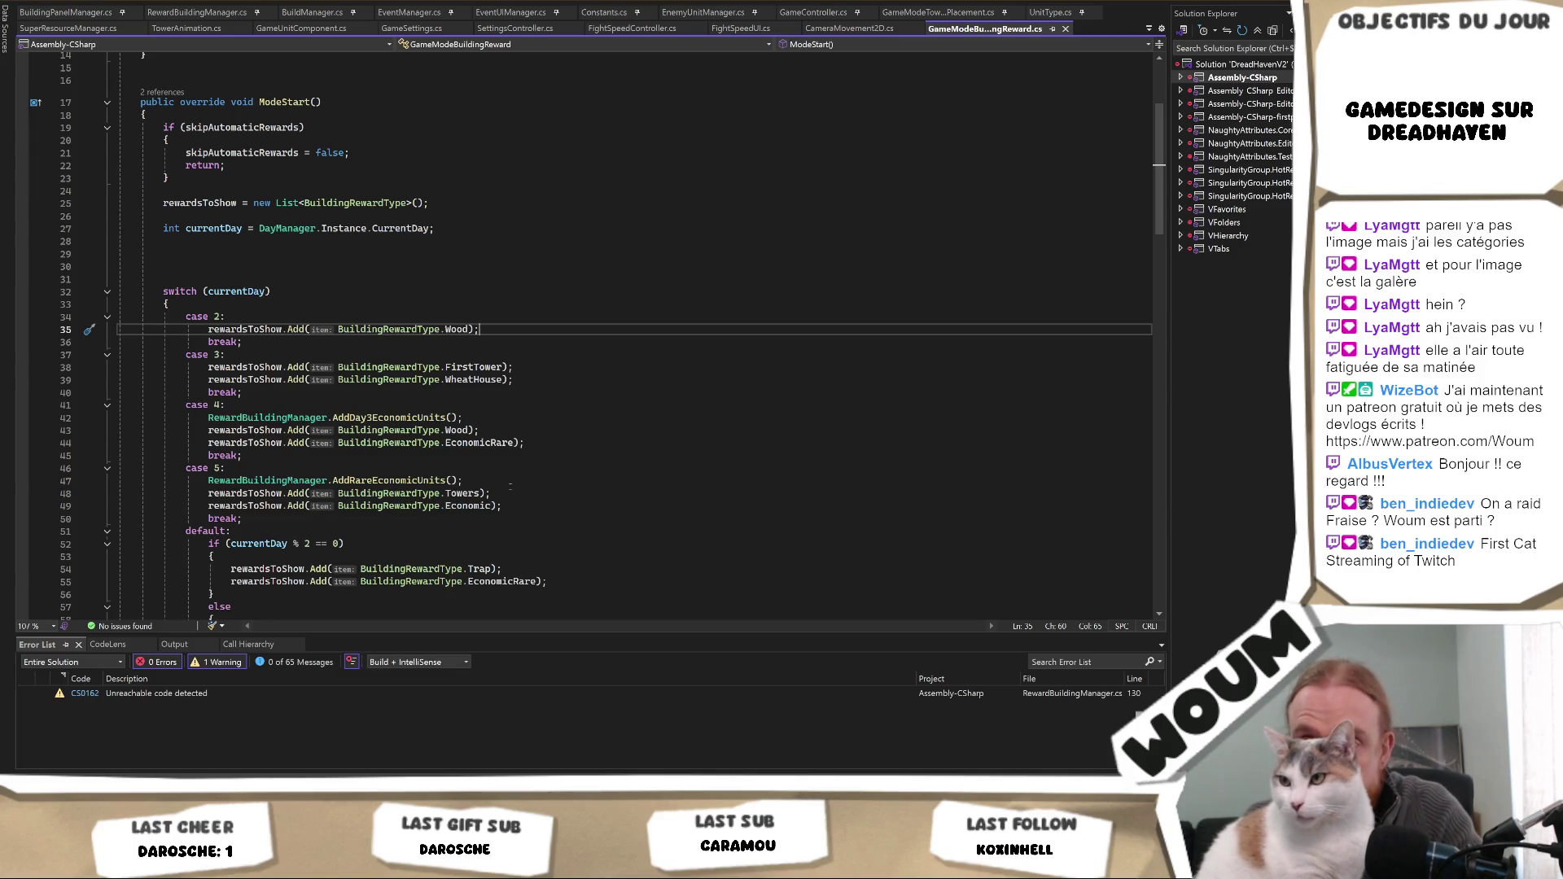
- Jump from the day 4 reward lines to the BuildingRewardType enum in RewardBuildingManager.cs
click(512, 418)
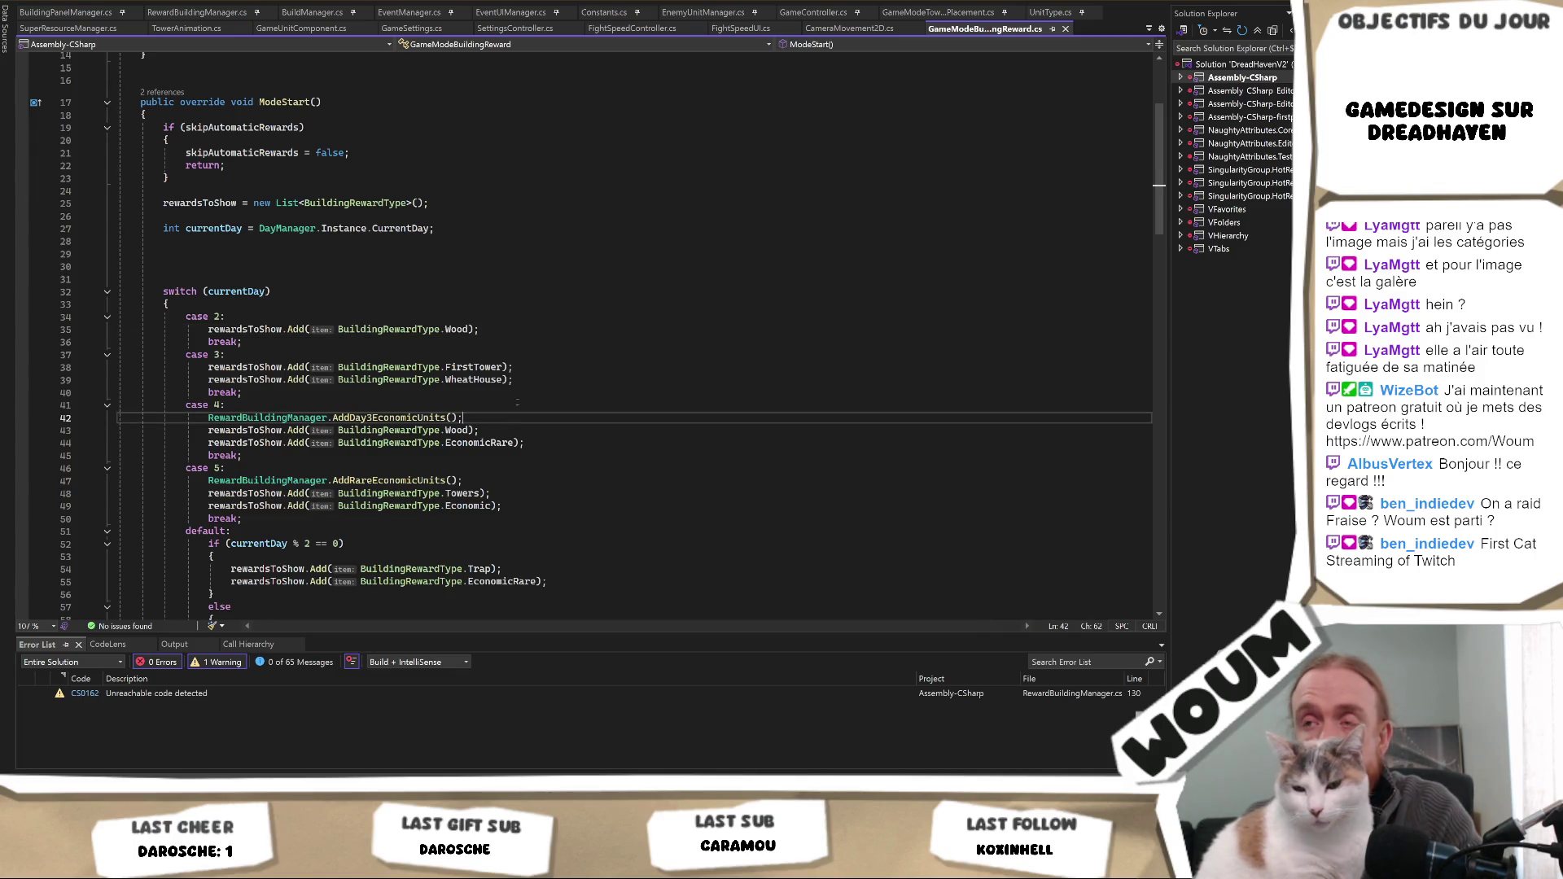
ctrl+click(462, 379)
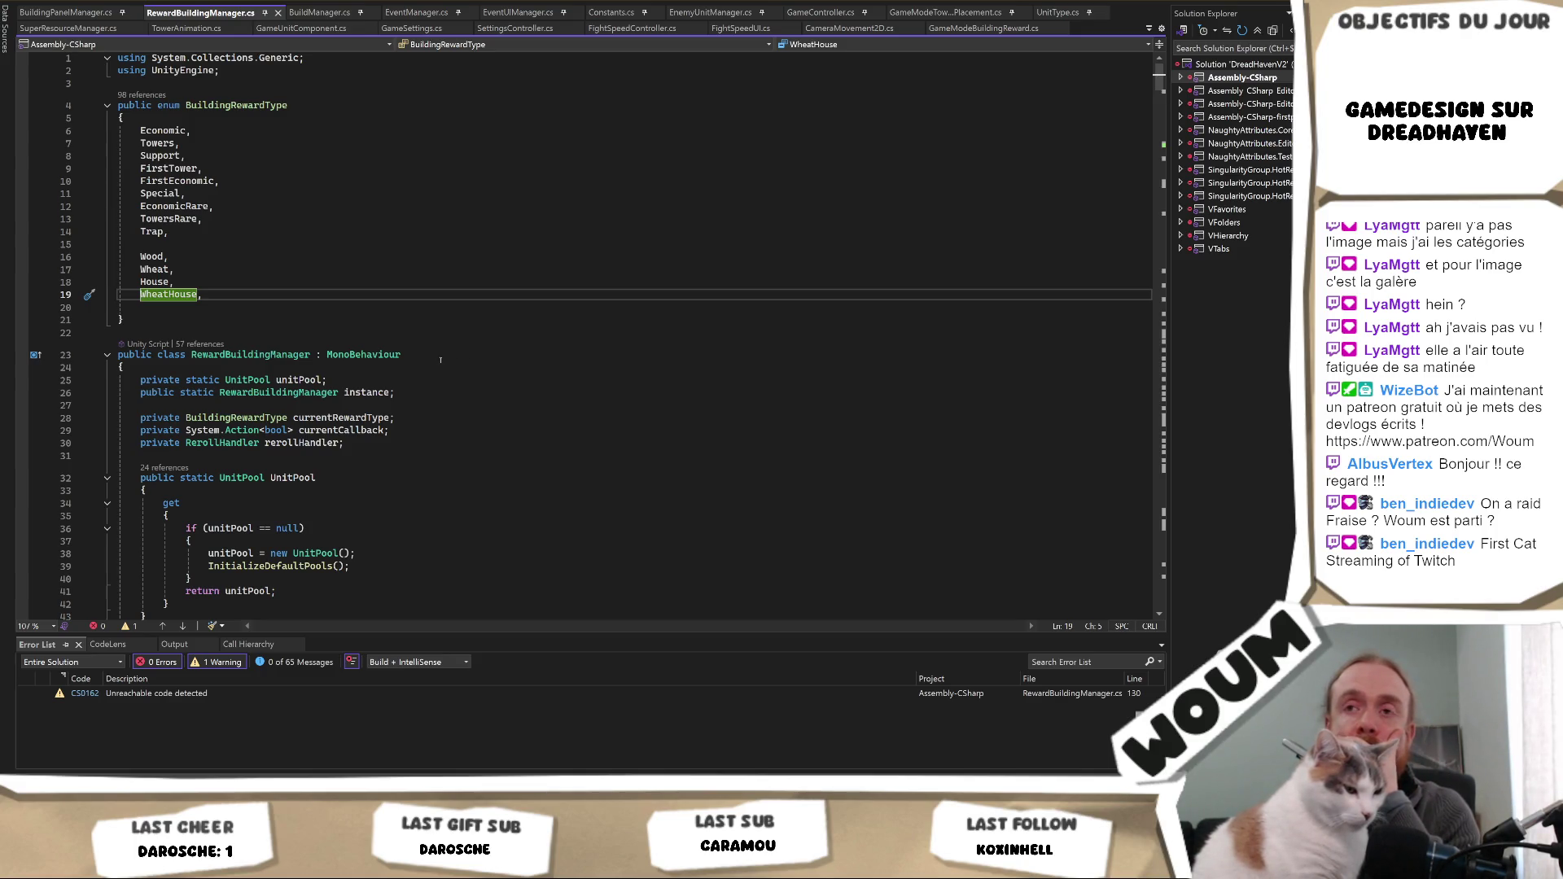
key(alt+Tab)
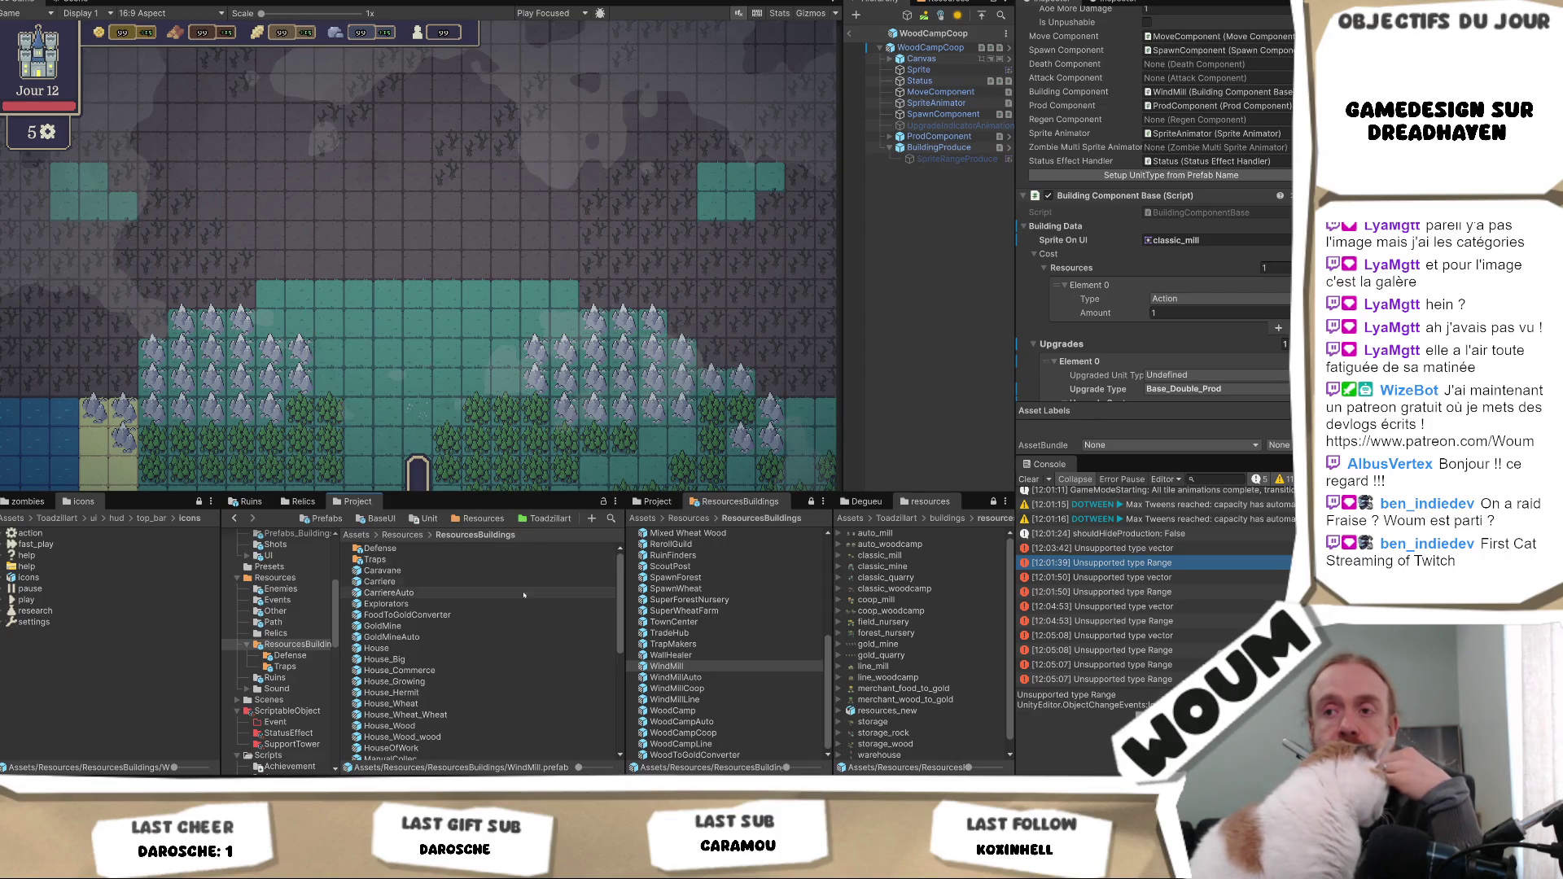
mouse_move(261, 789)
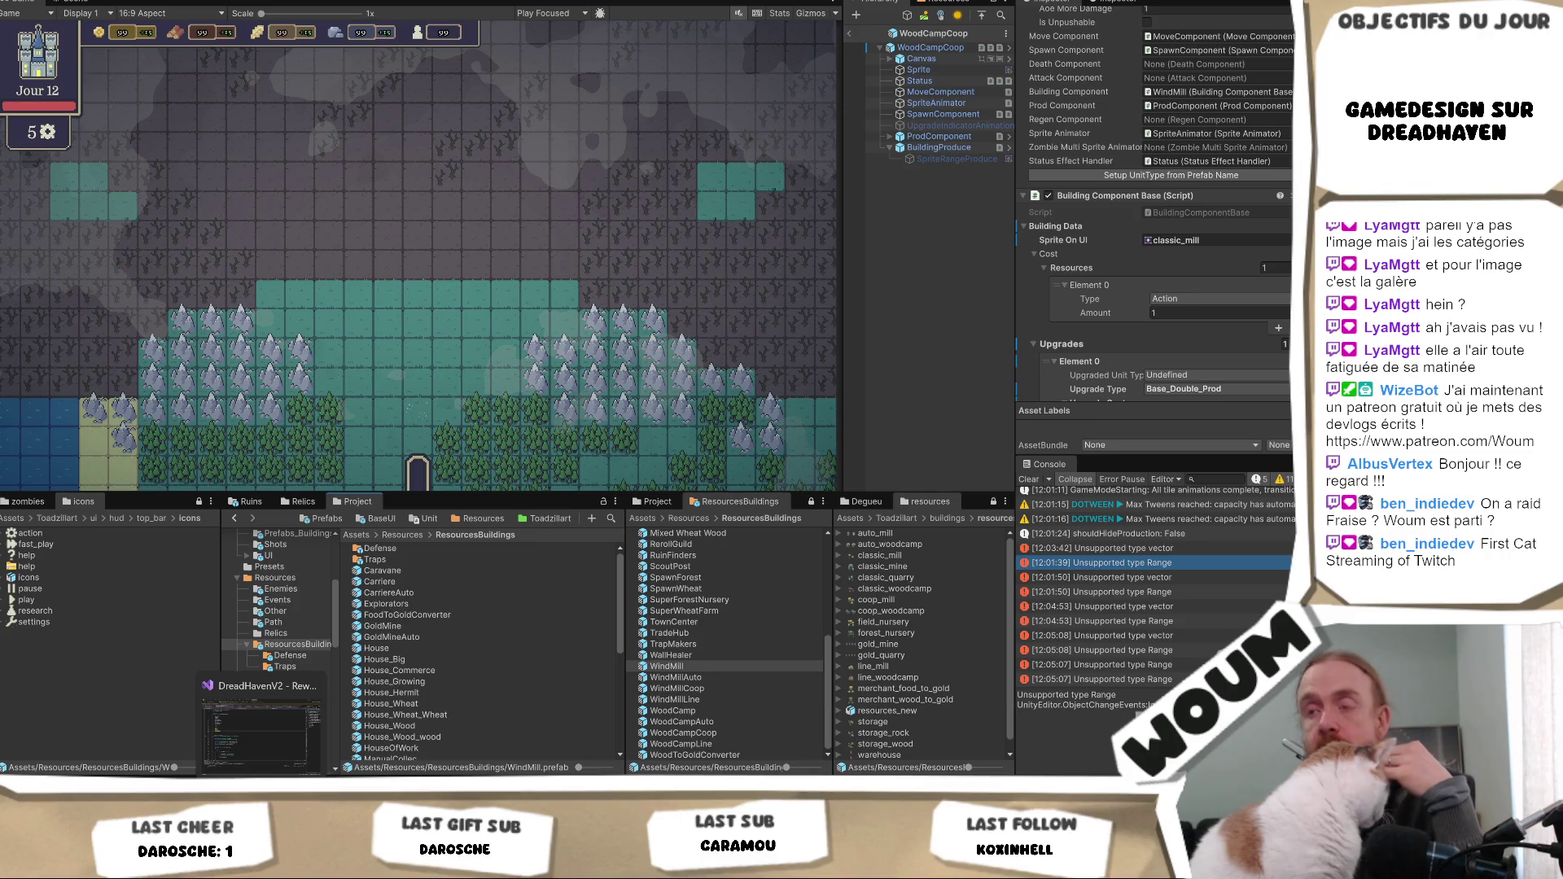
click(261, 728)
click(513, 404)
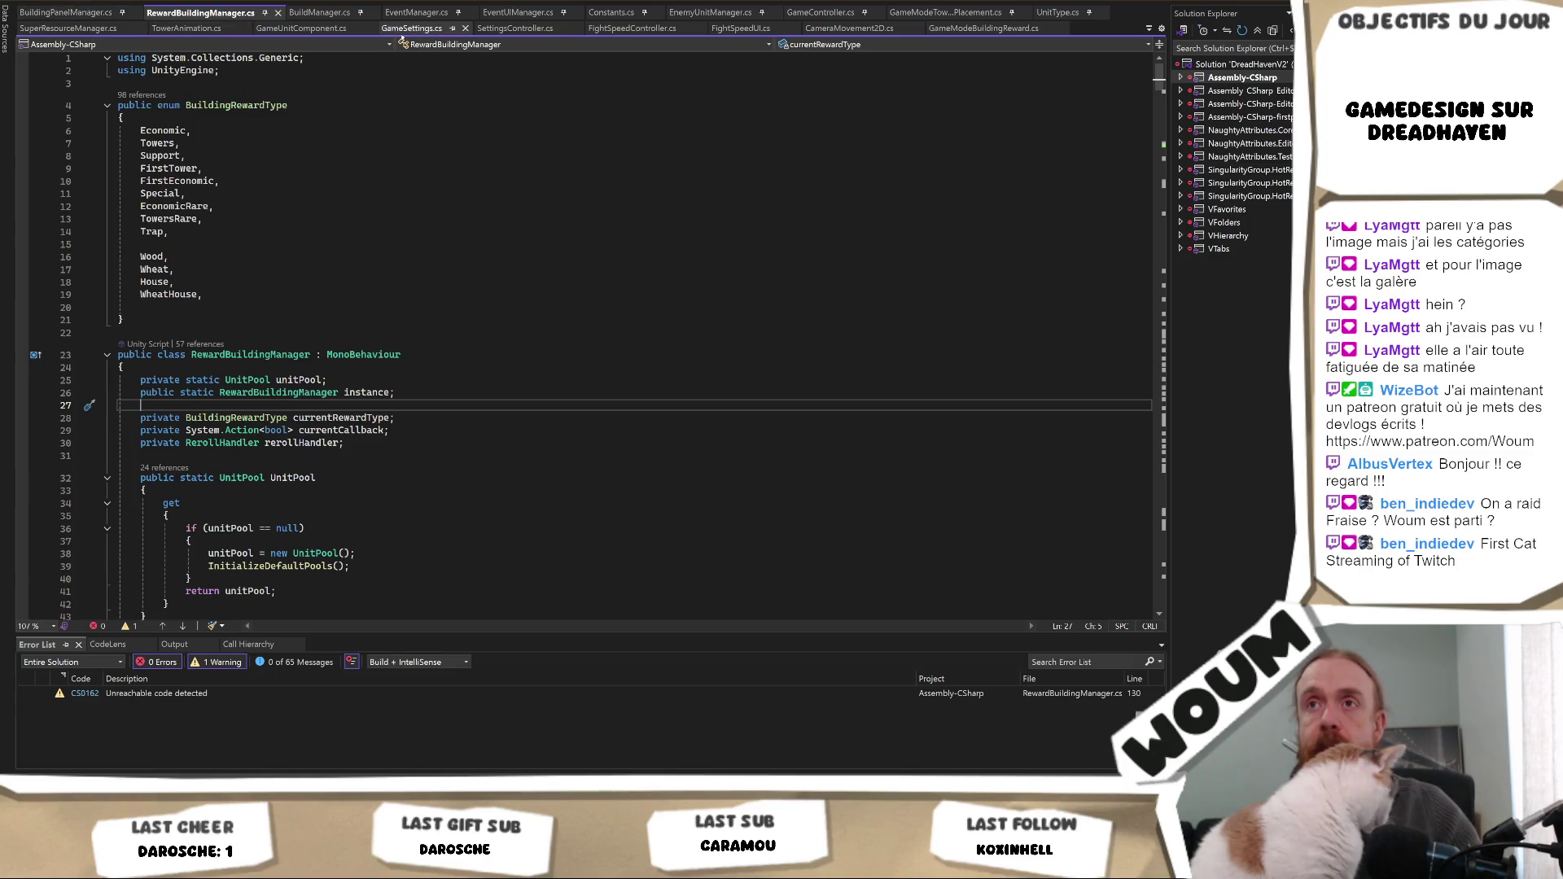
click(913, 14)
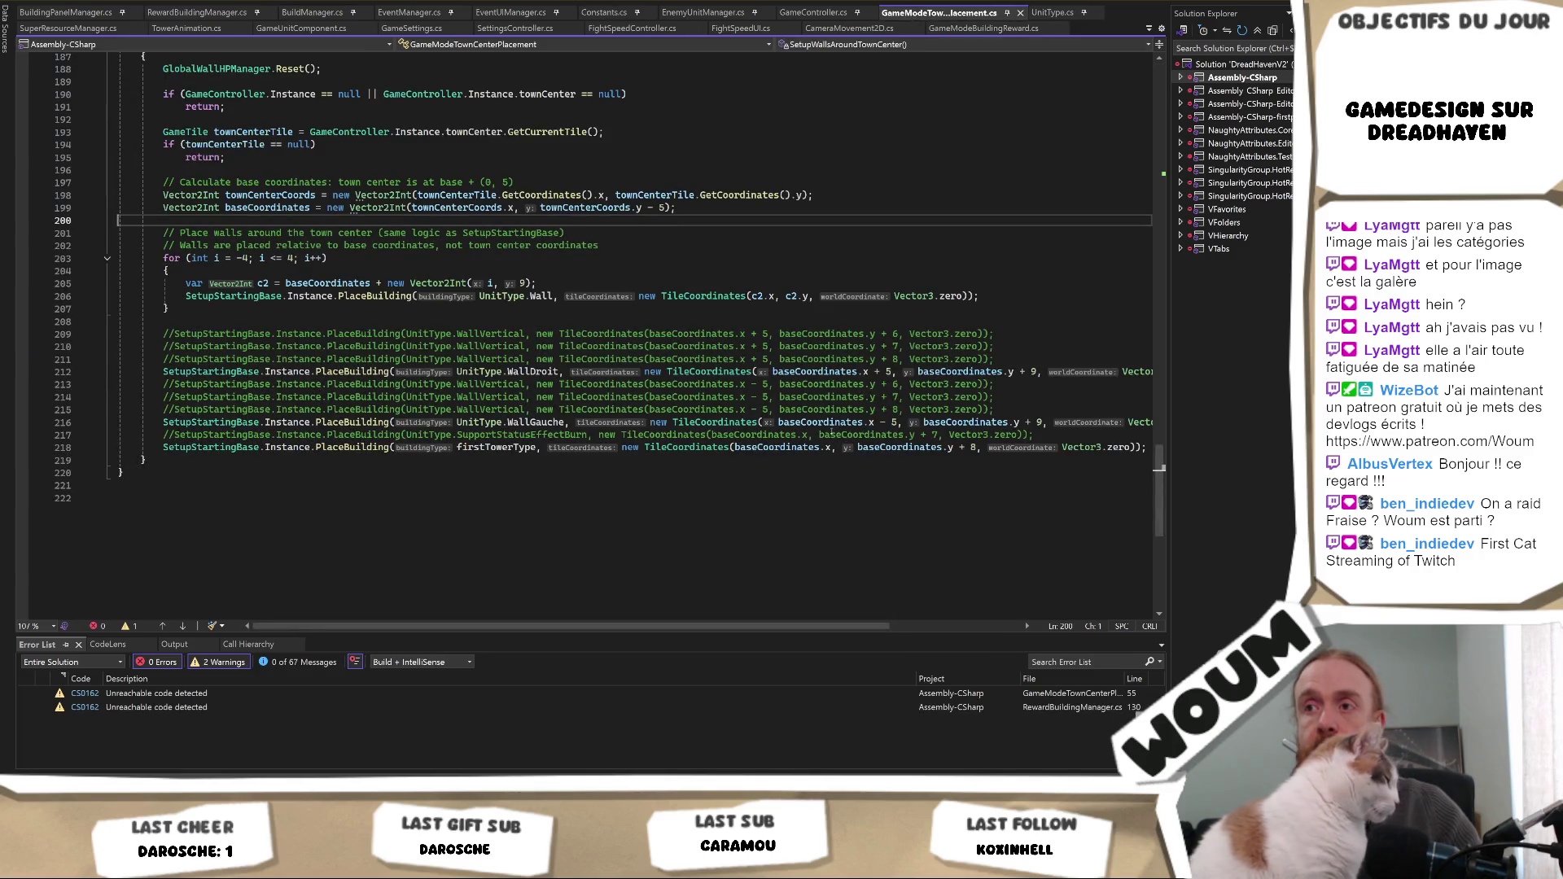
- Scroll up GameModeTownCenterPlacement.cs to bring the _ModeExit and ModeUpdate methods into view
scroll(672, 436, up, 12)
scroll(672, 436, up, 9)
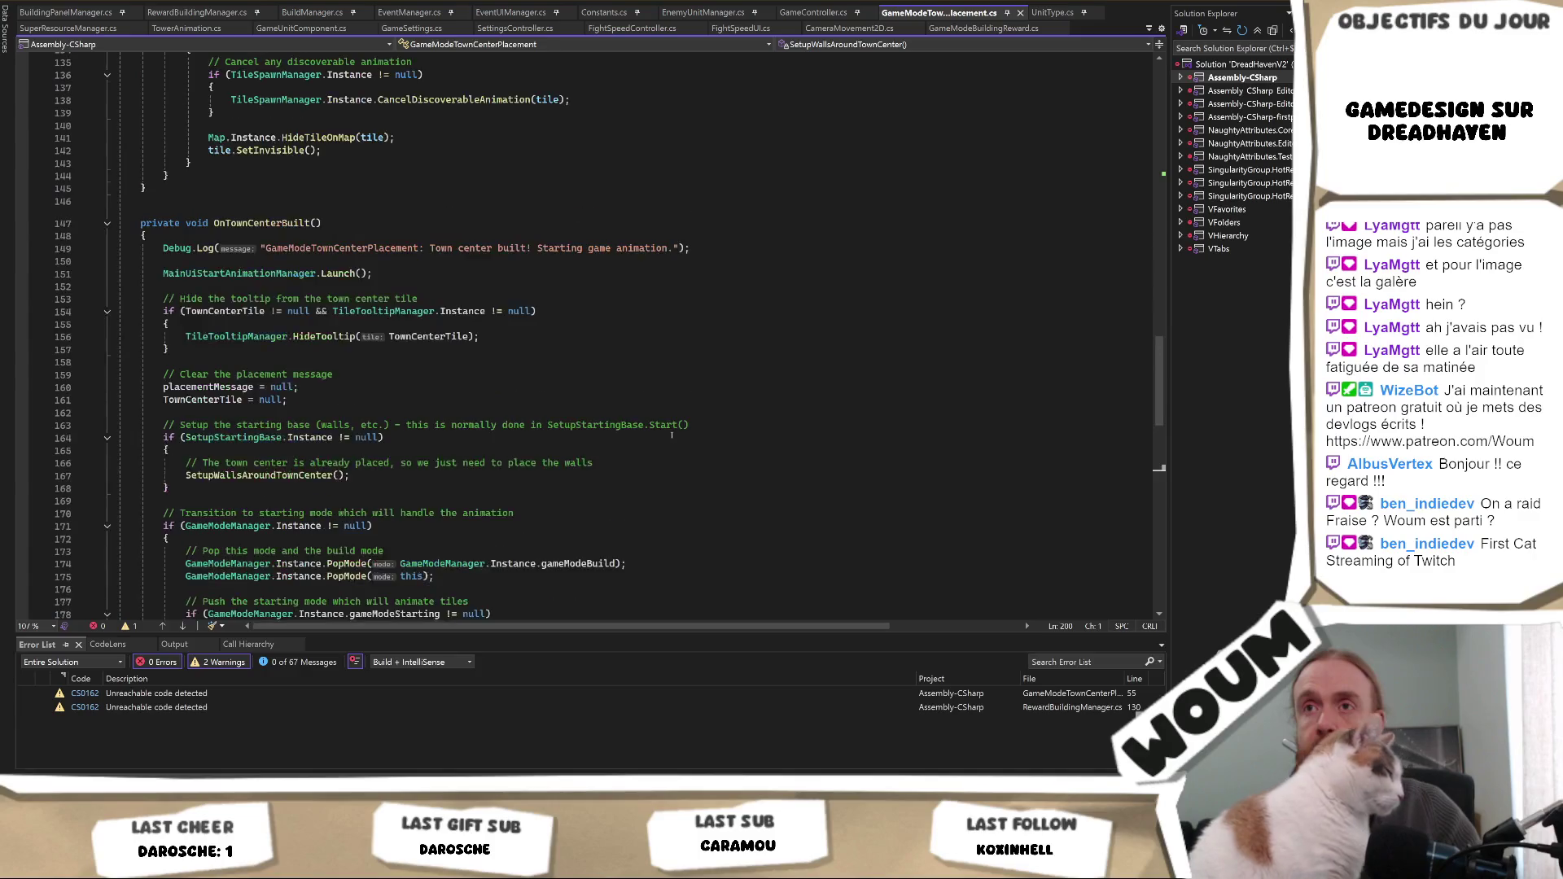
mouse_move(1155, 345)
mouse_down()
mouse_move(1203, 92)
mouse_move(1175, 272)
mouse_up()
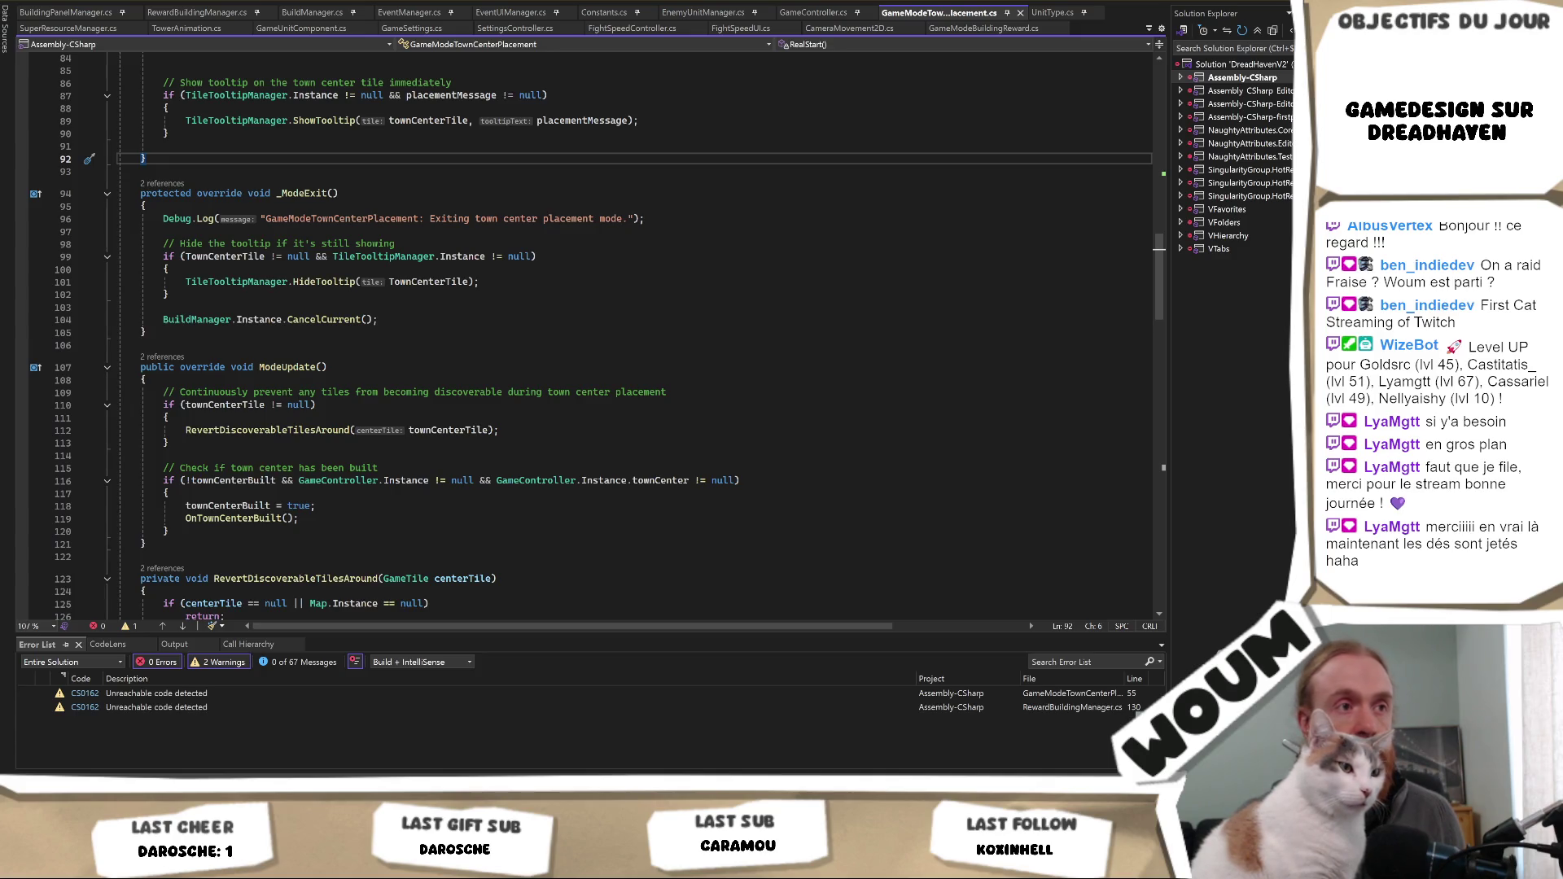
key(alt+Tab)
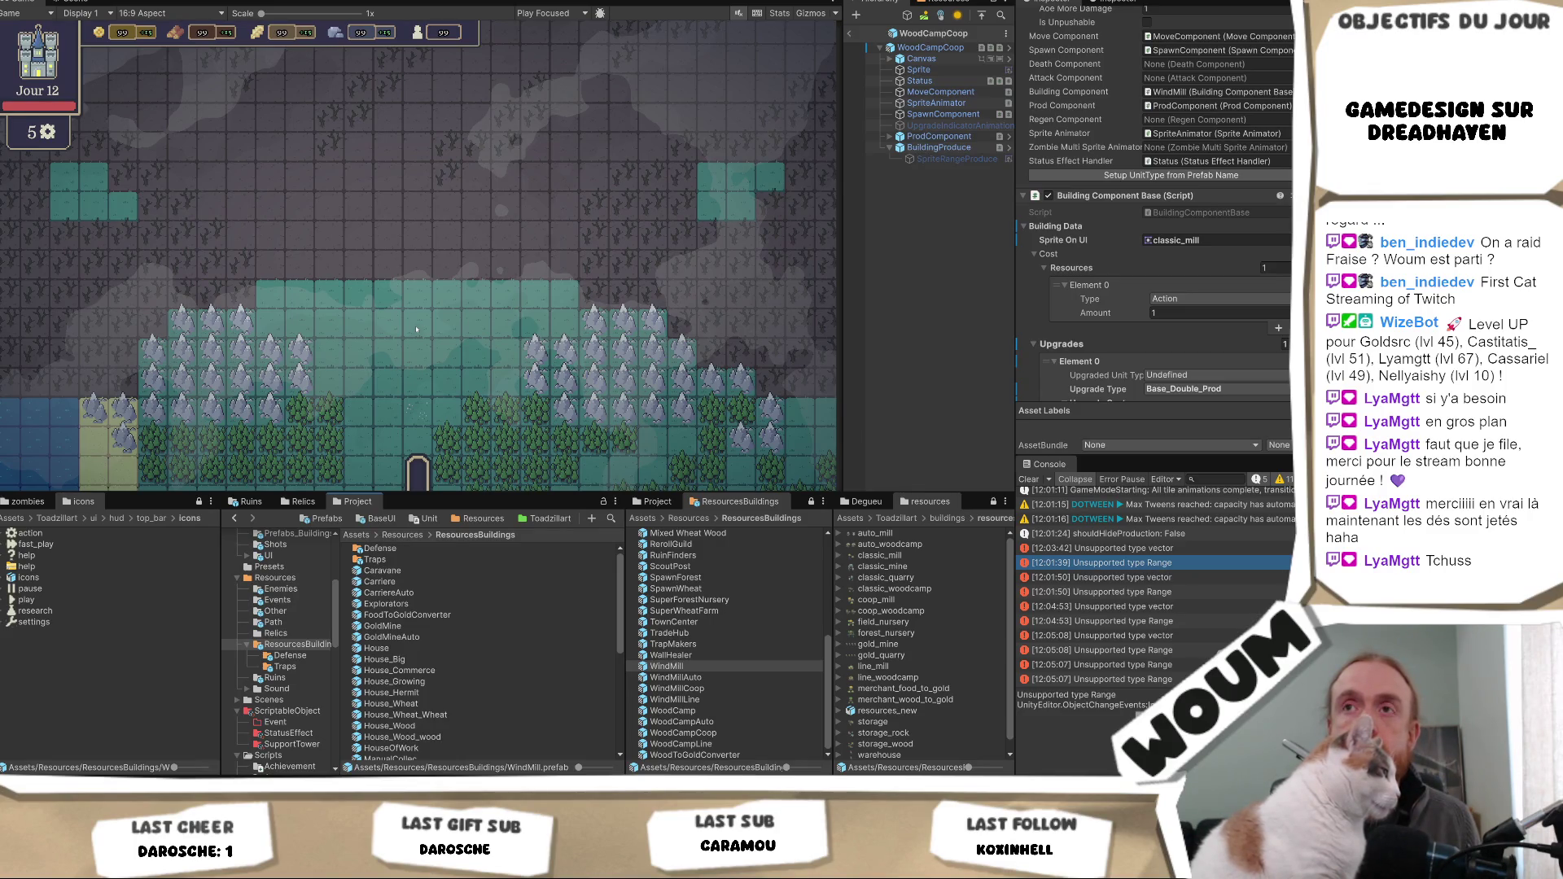
key(alt+Tab)
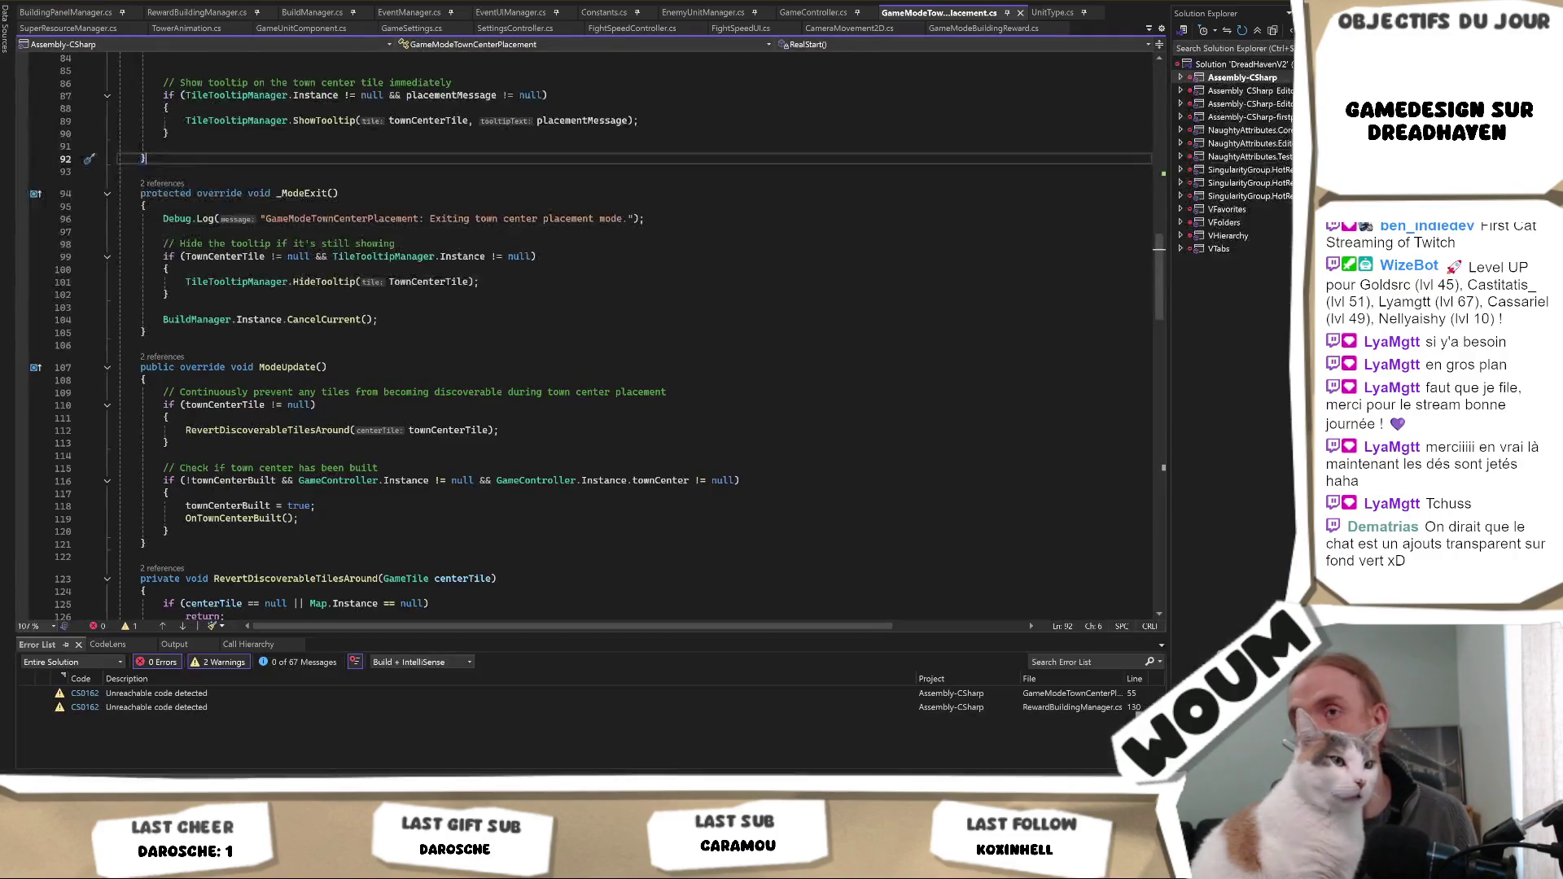
- Review _ModeExit in GameModeTownCenterPlacement.cs, highlighting placementMessage uses and the ModeUpdate method
scroll(425, 420, up, 3)
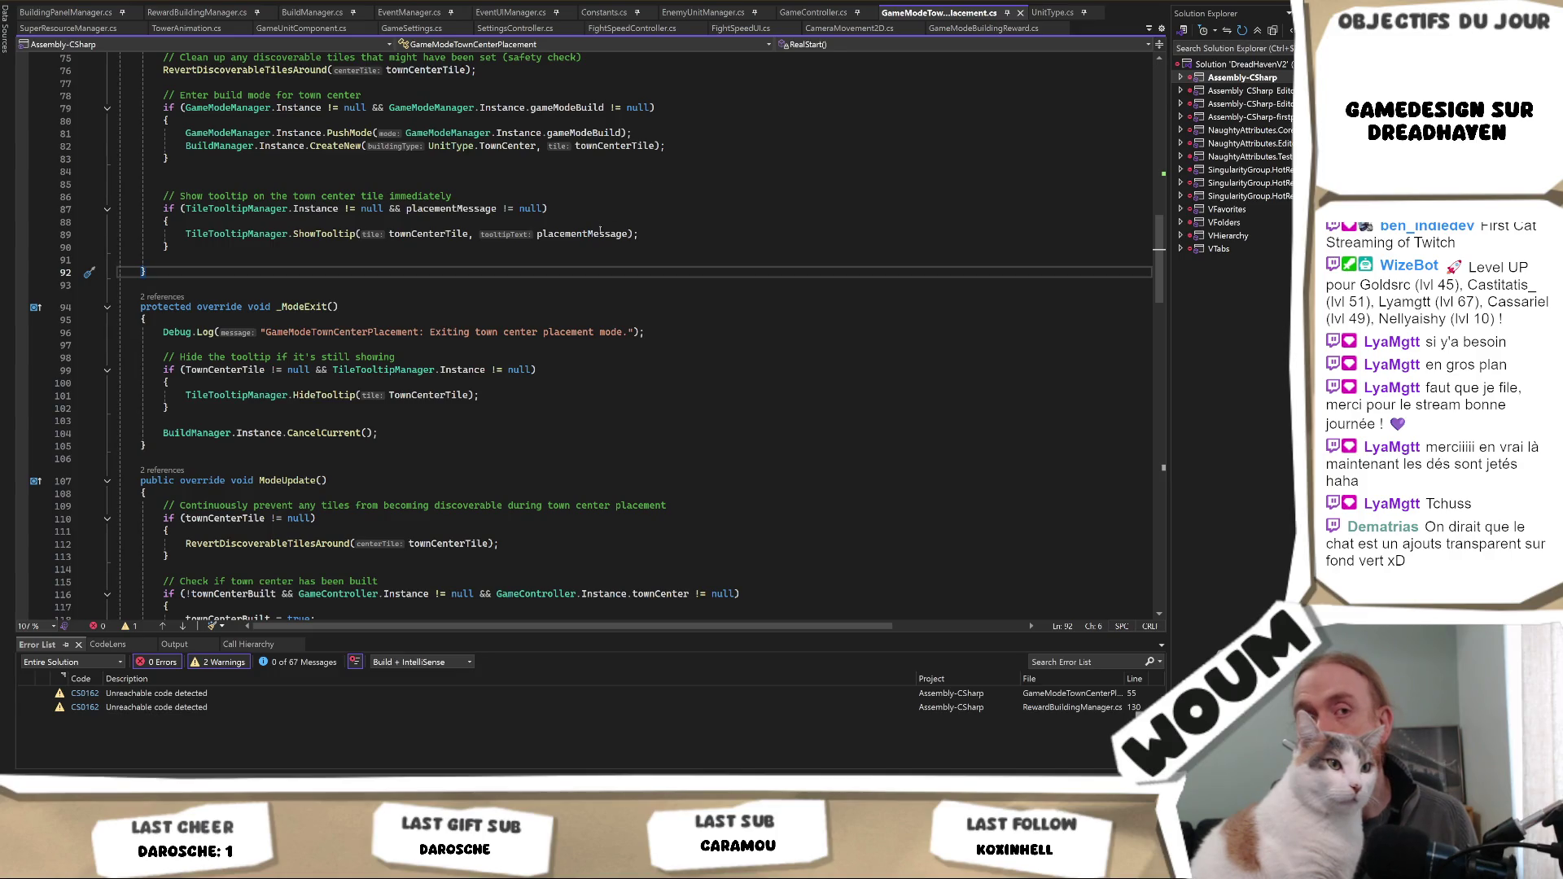
mouse_move(596, 235)
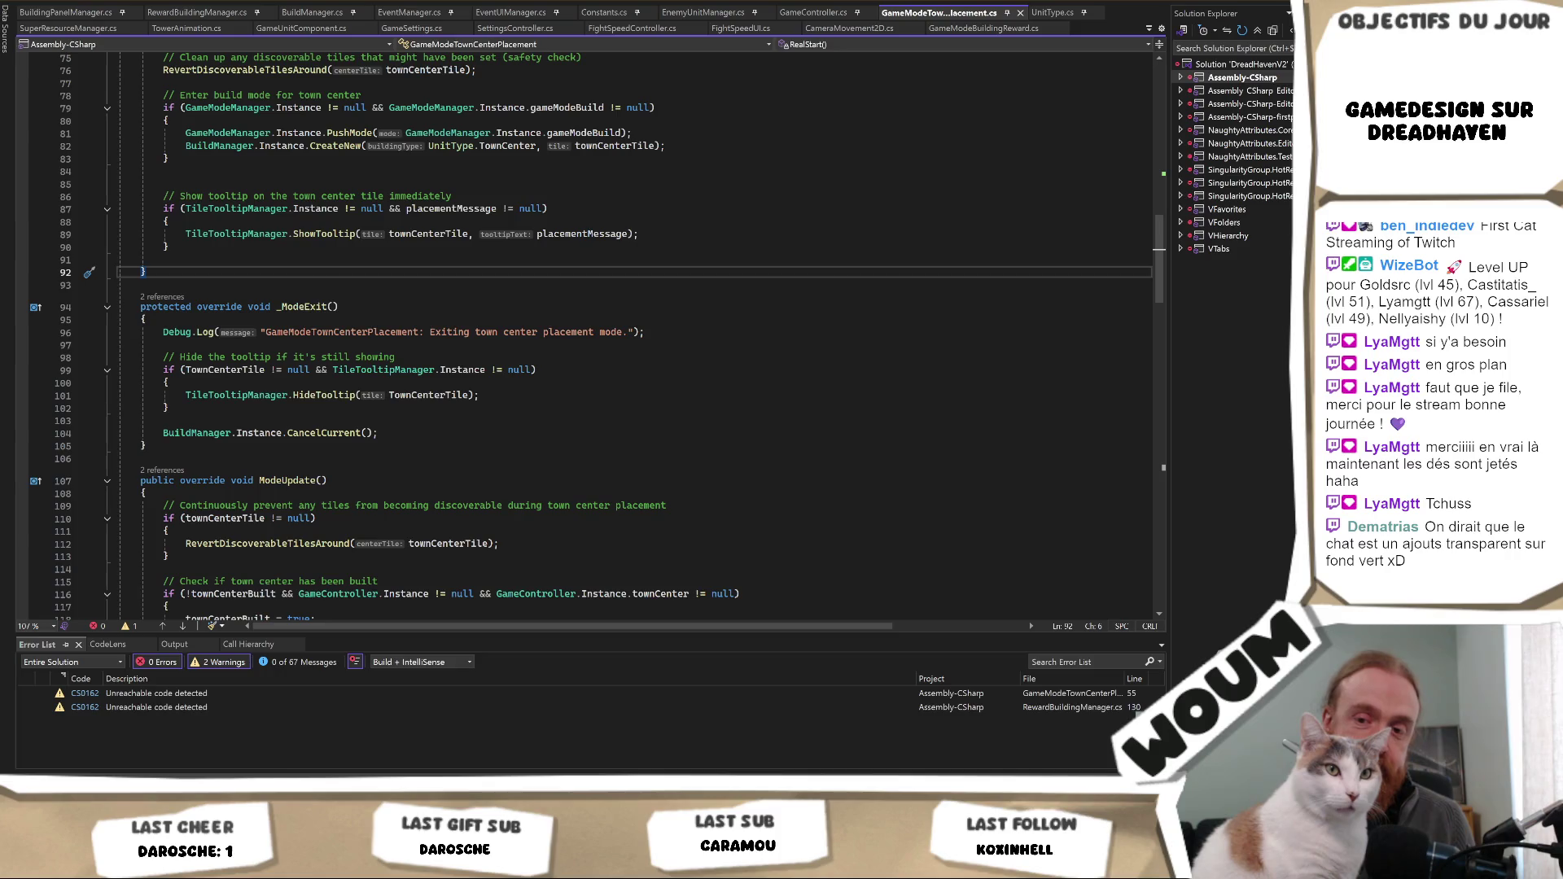
click(338, 306)
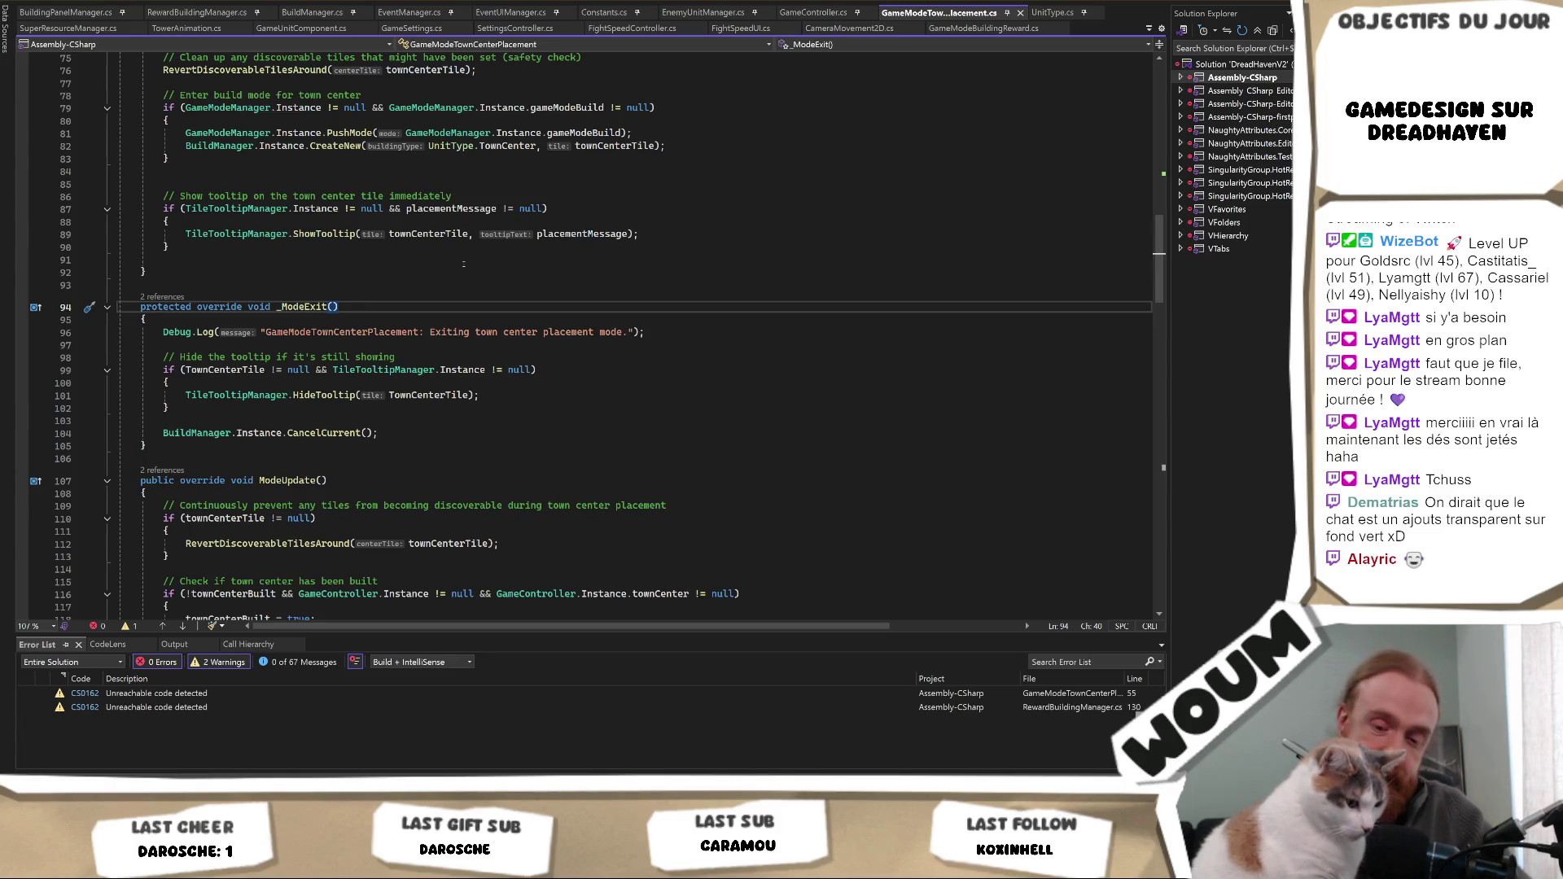
click(561, 235)
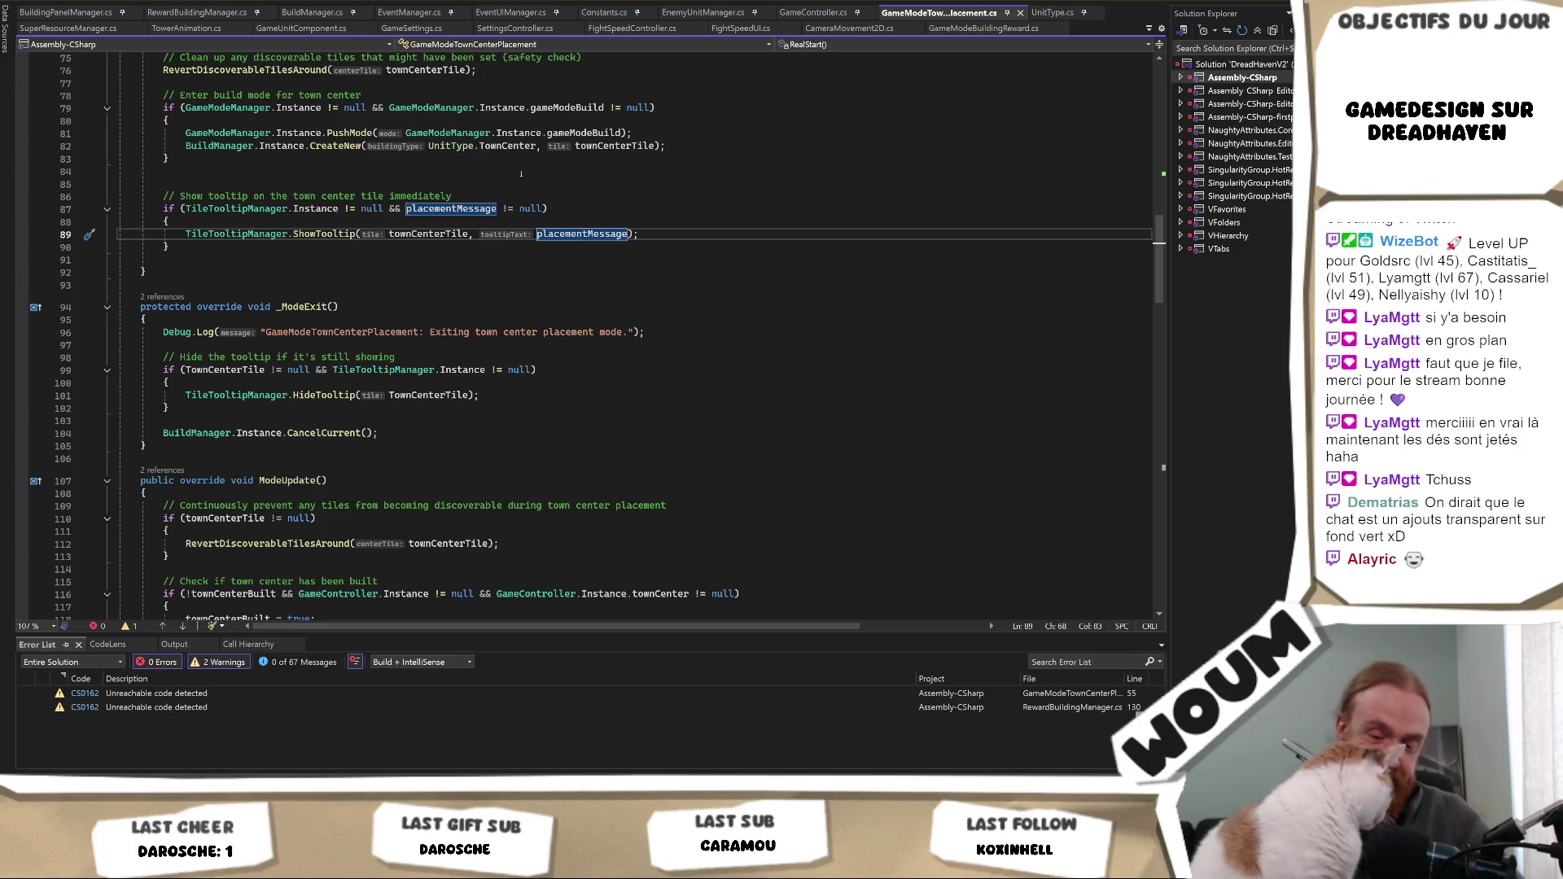
click(530, 277)
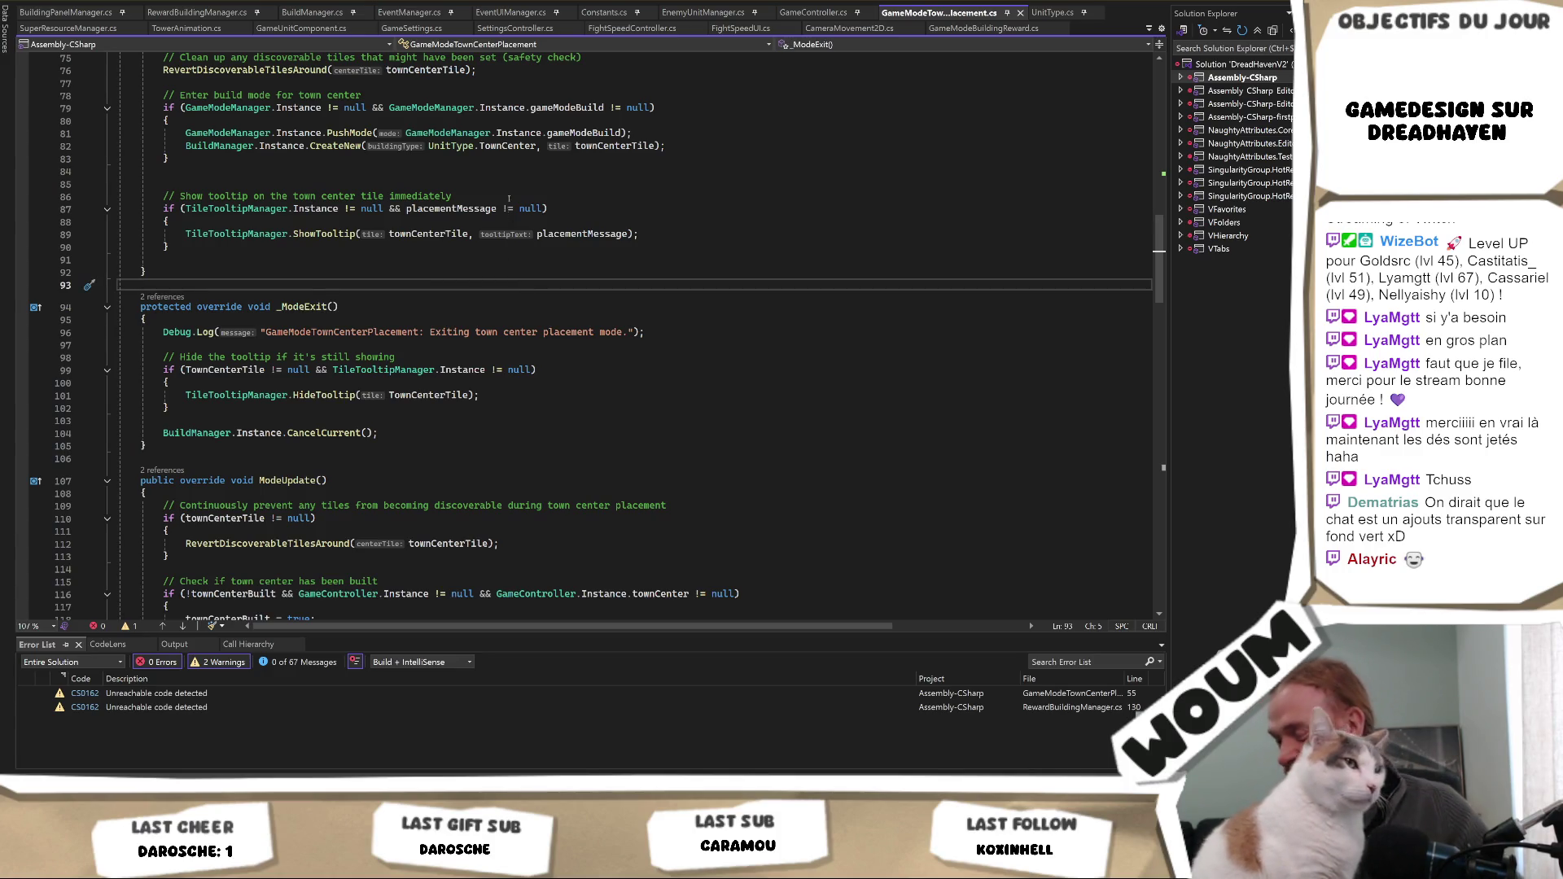
mouse_move(472, 213)
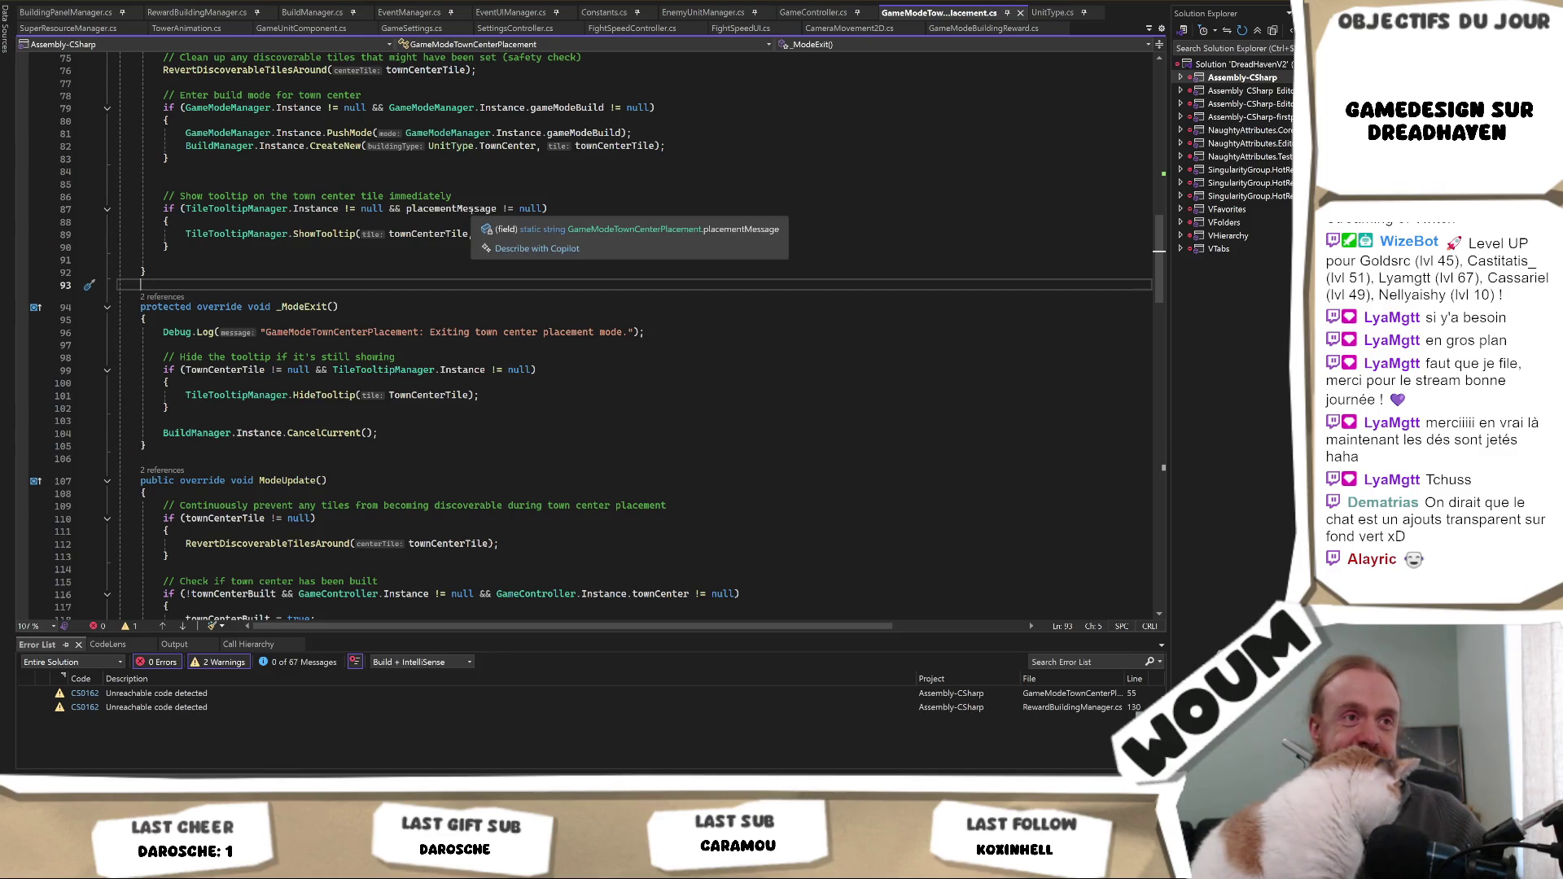
click(473, 234)
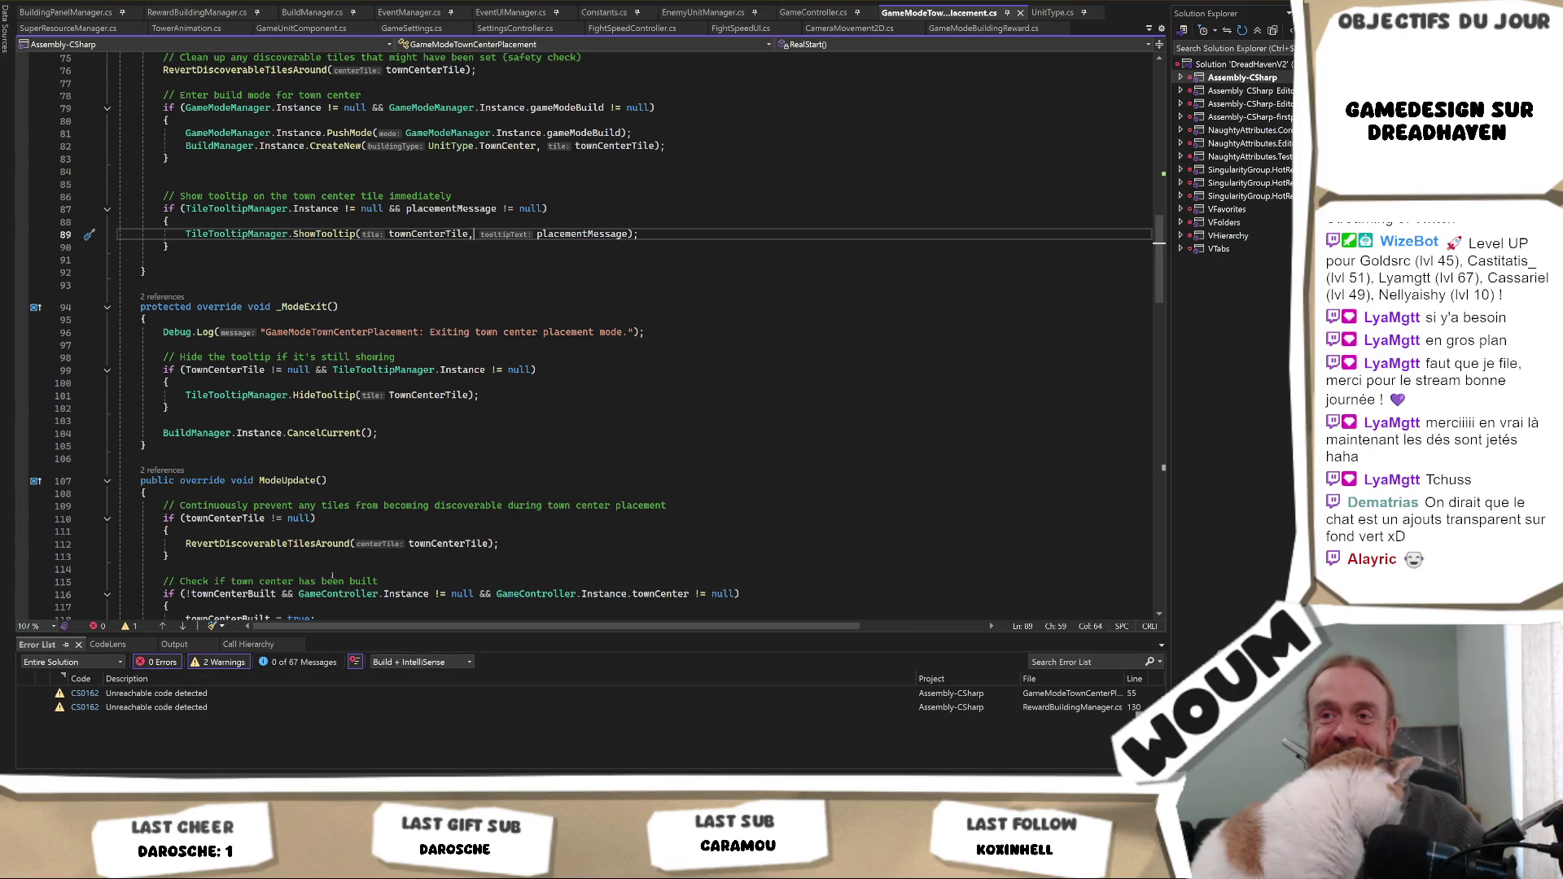
click(326, 480)
- Glance at the Unity project, then choose RewardBuildingManager.cs in the open-files switcher
mouse_move(230, 863)
click(231, 737)
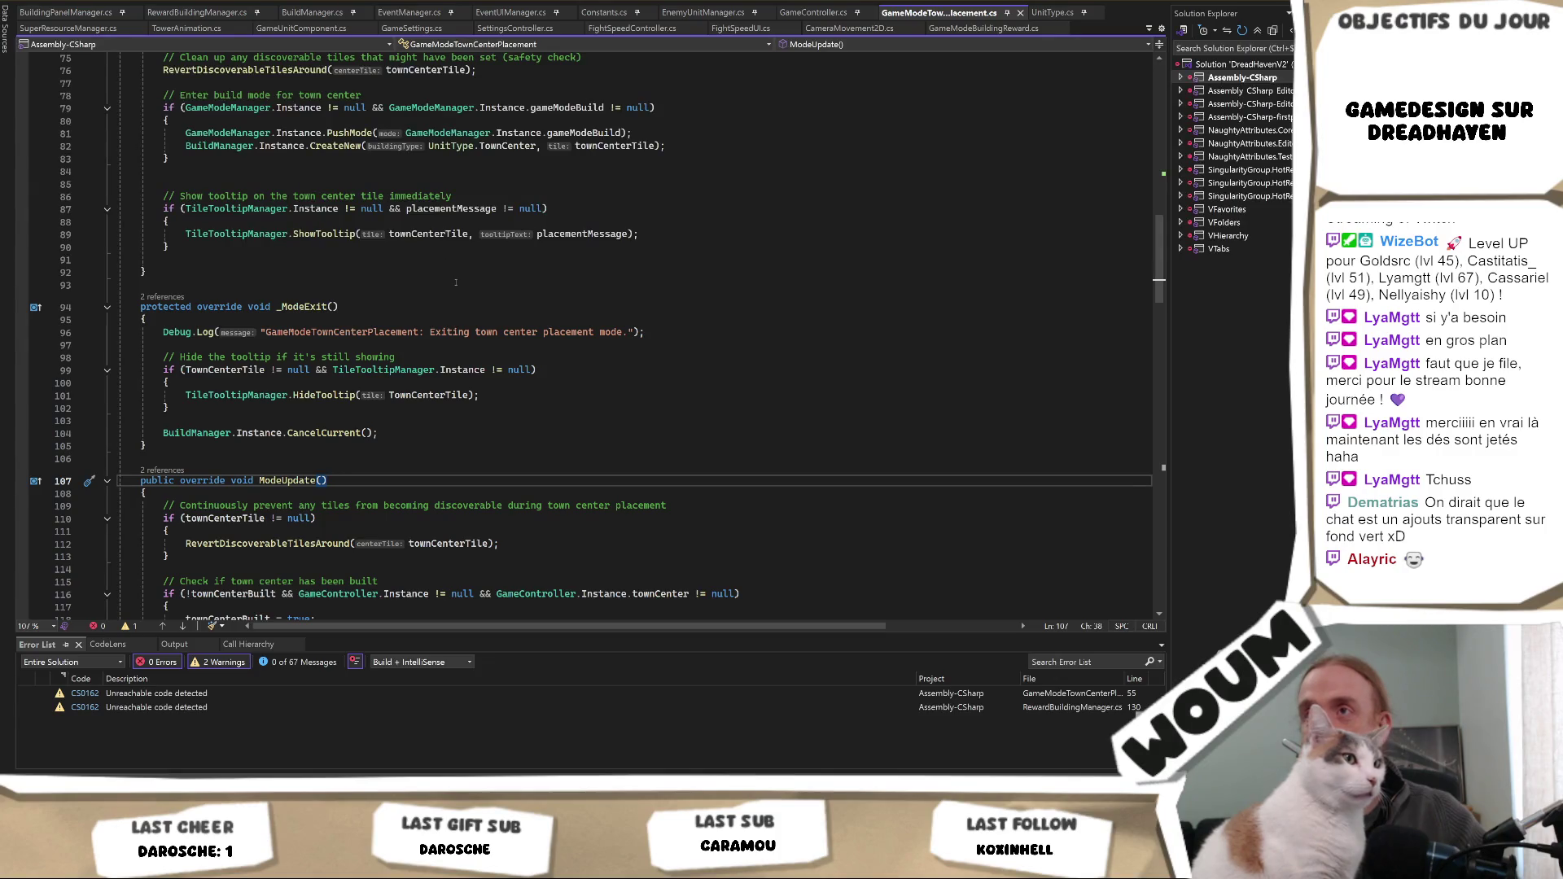
click(456, 283)
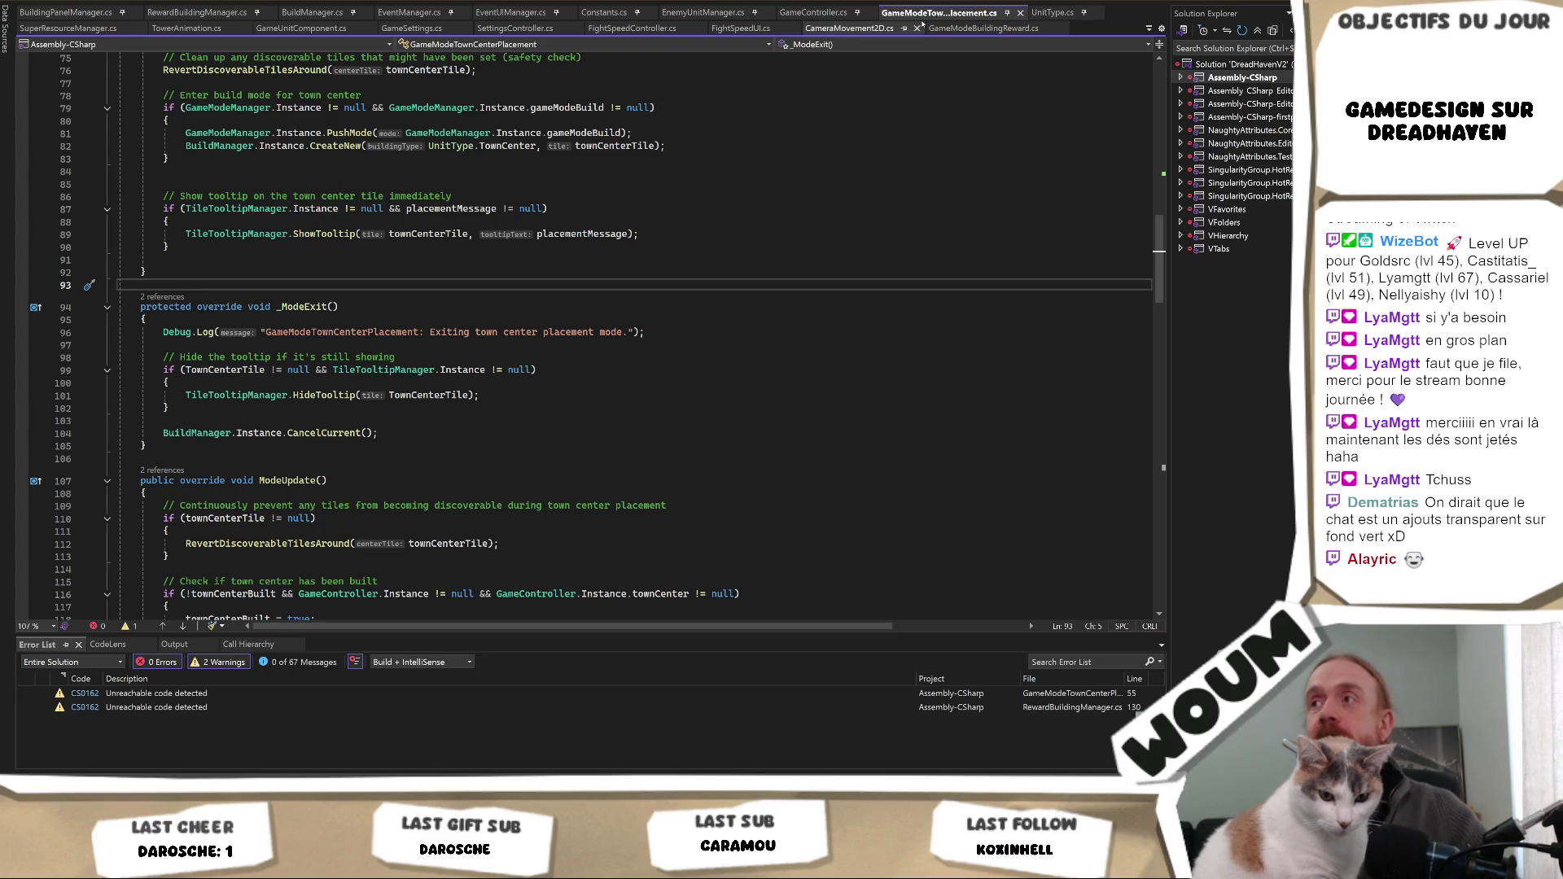
click(885, 159)
key(ctrl+Tab)
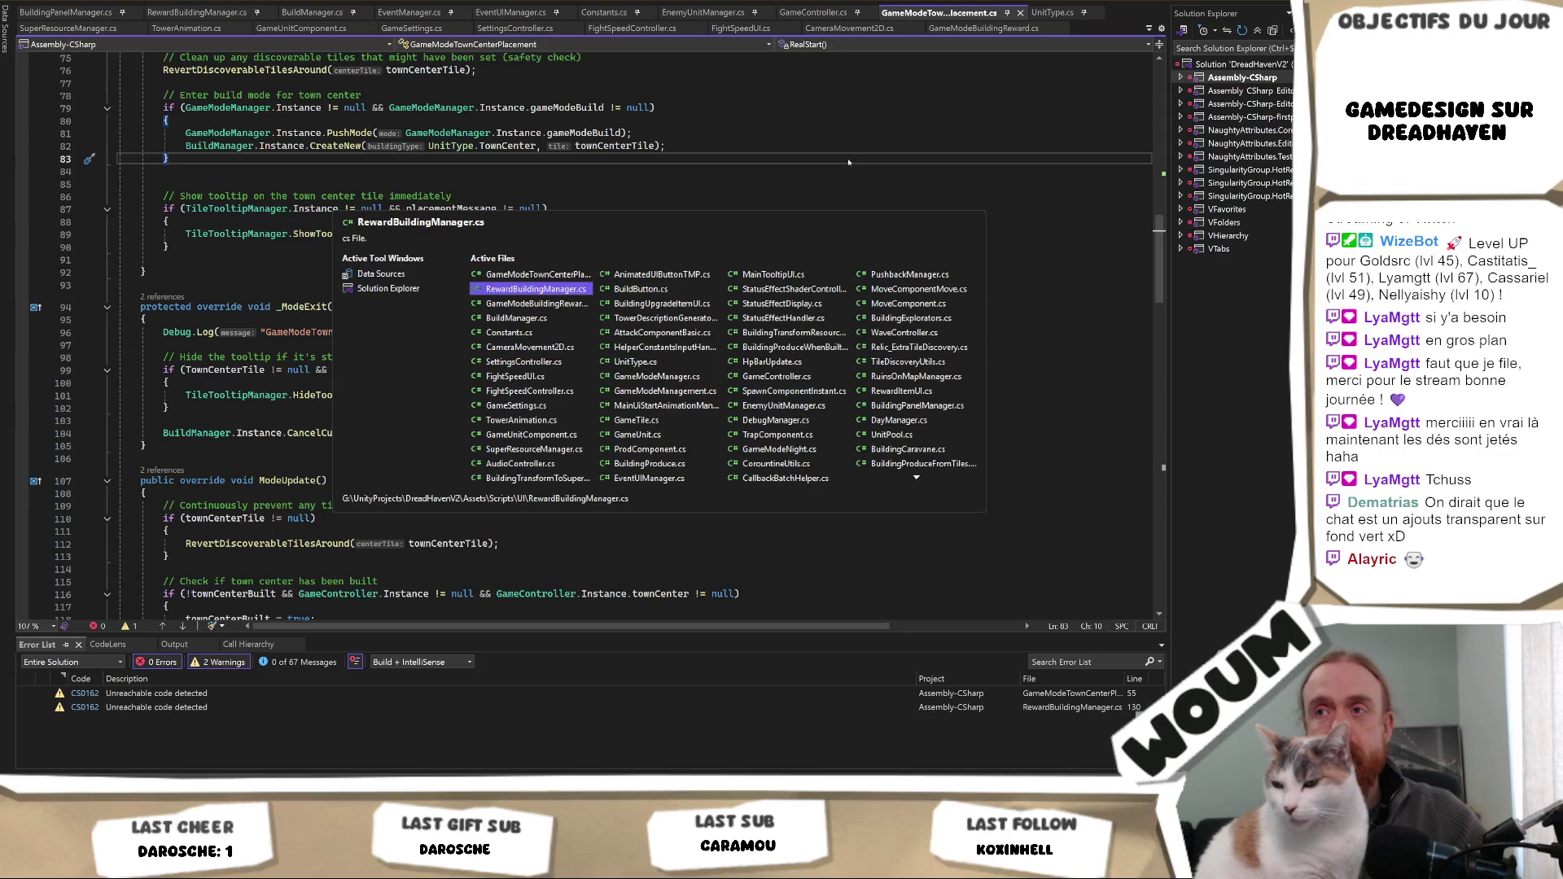
- Select WheatHouse in the BuildingRewardType enum and search the entire solution for it
click(140, 257)
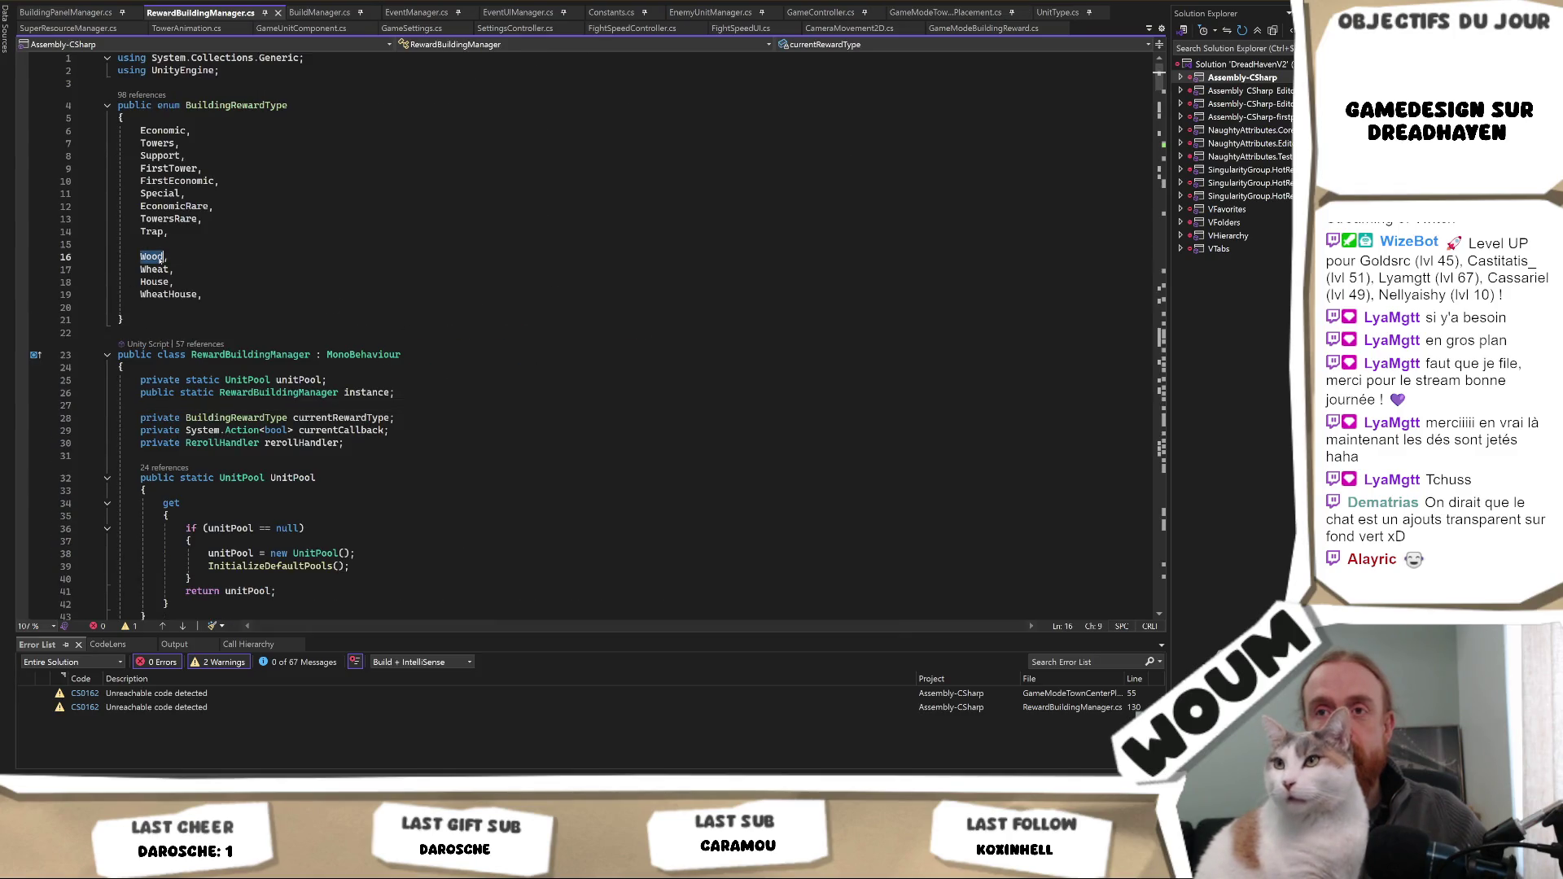
scroll(391, 439, down, 8)
scroll(392, 440, down, 8)
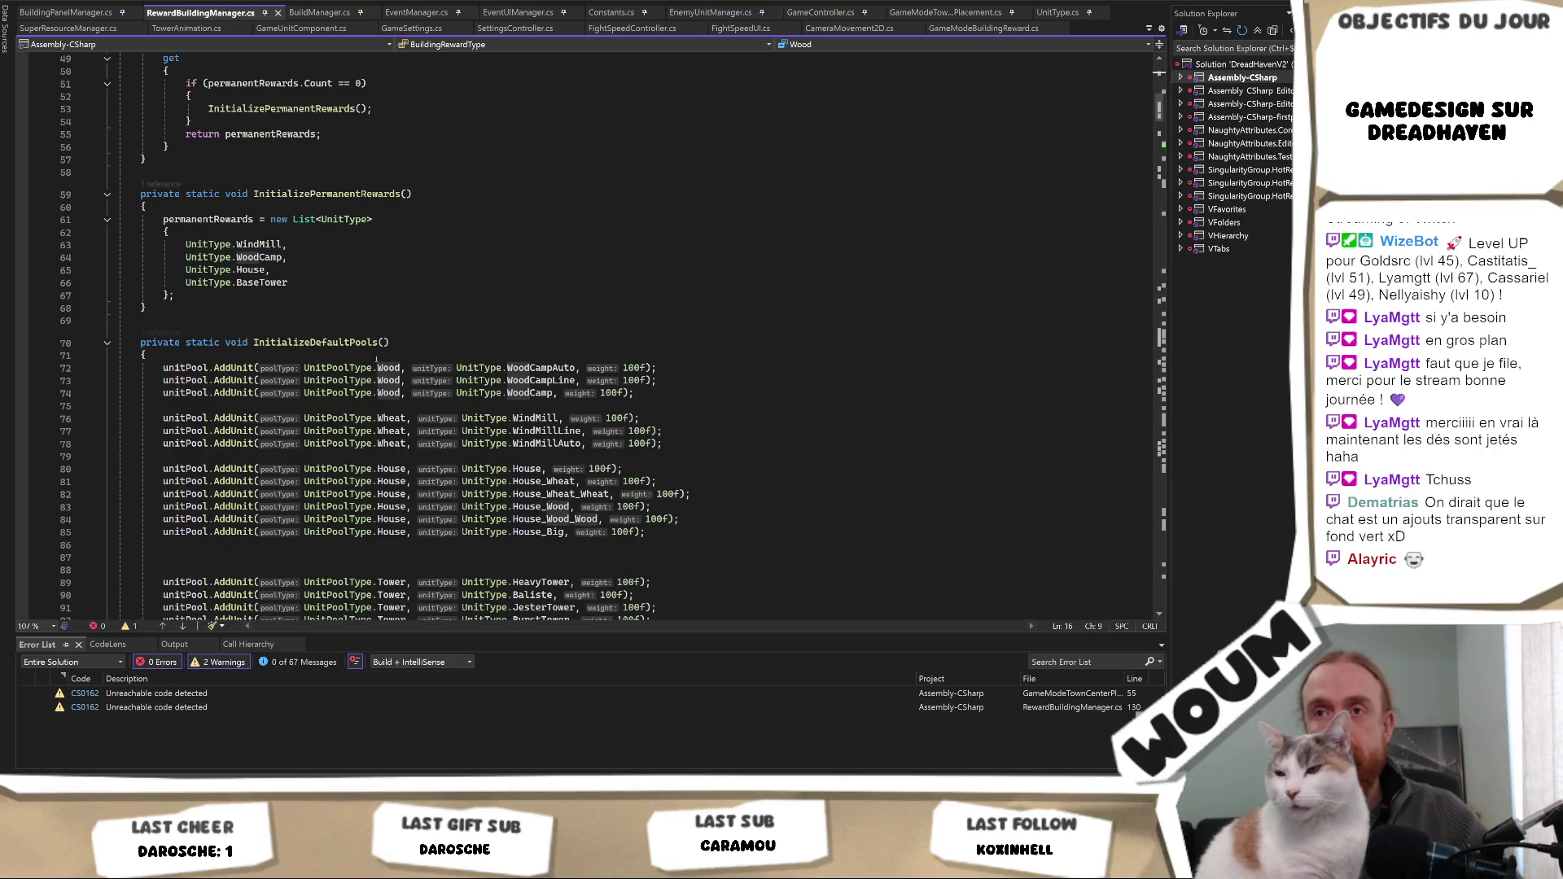
scroll(399, 342, up, 9)
scroll(397, 325, up, 7)
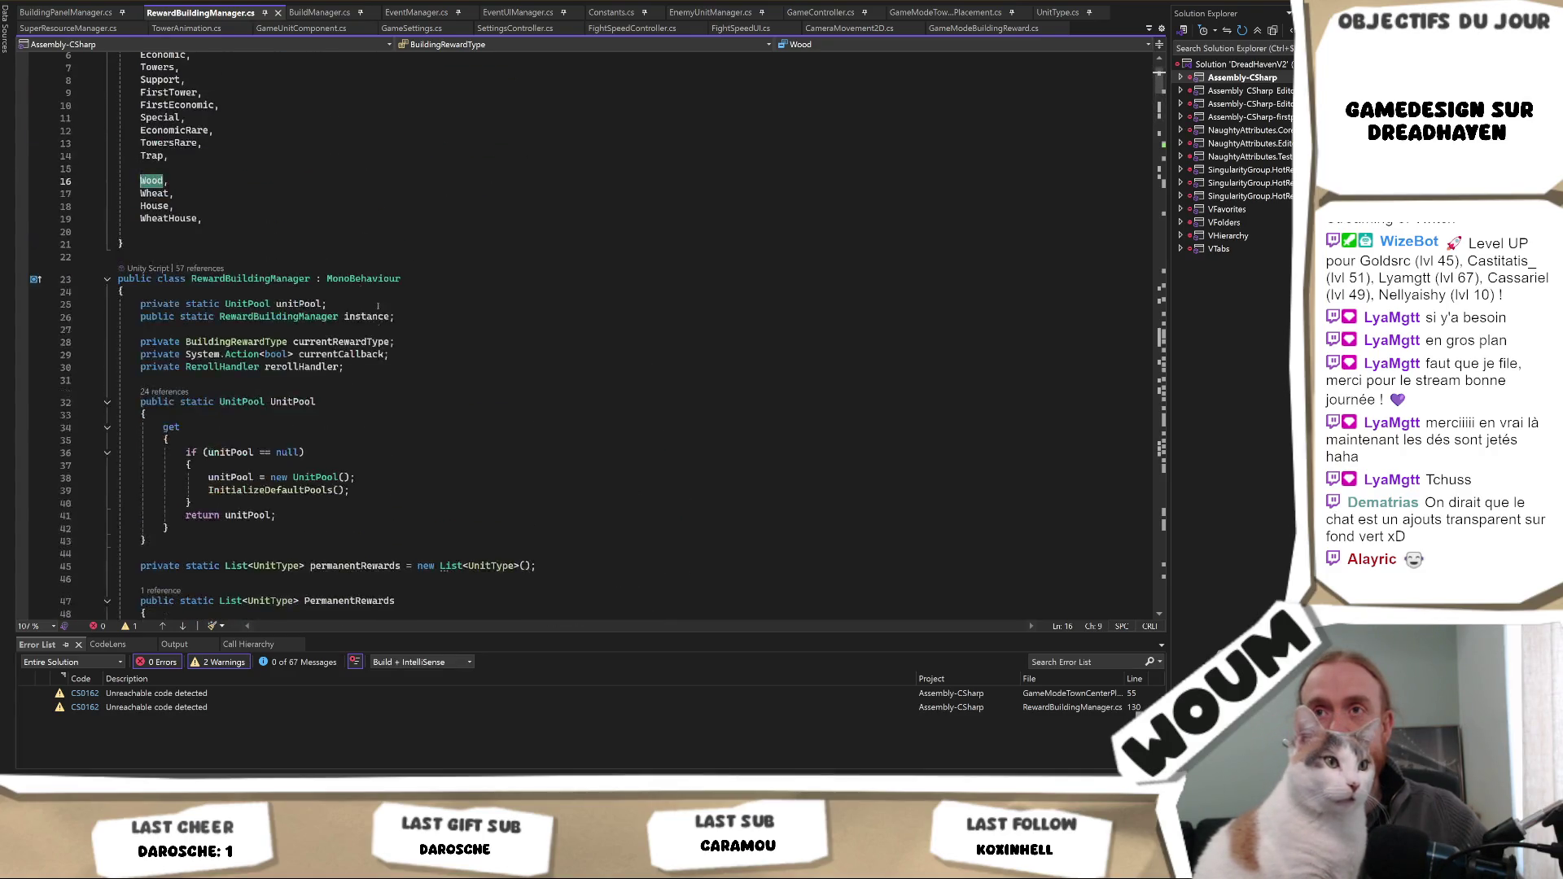
click(180, 293)
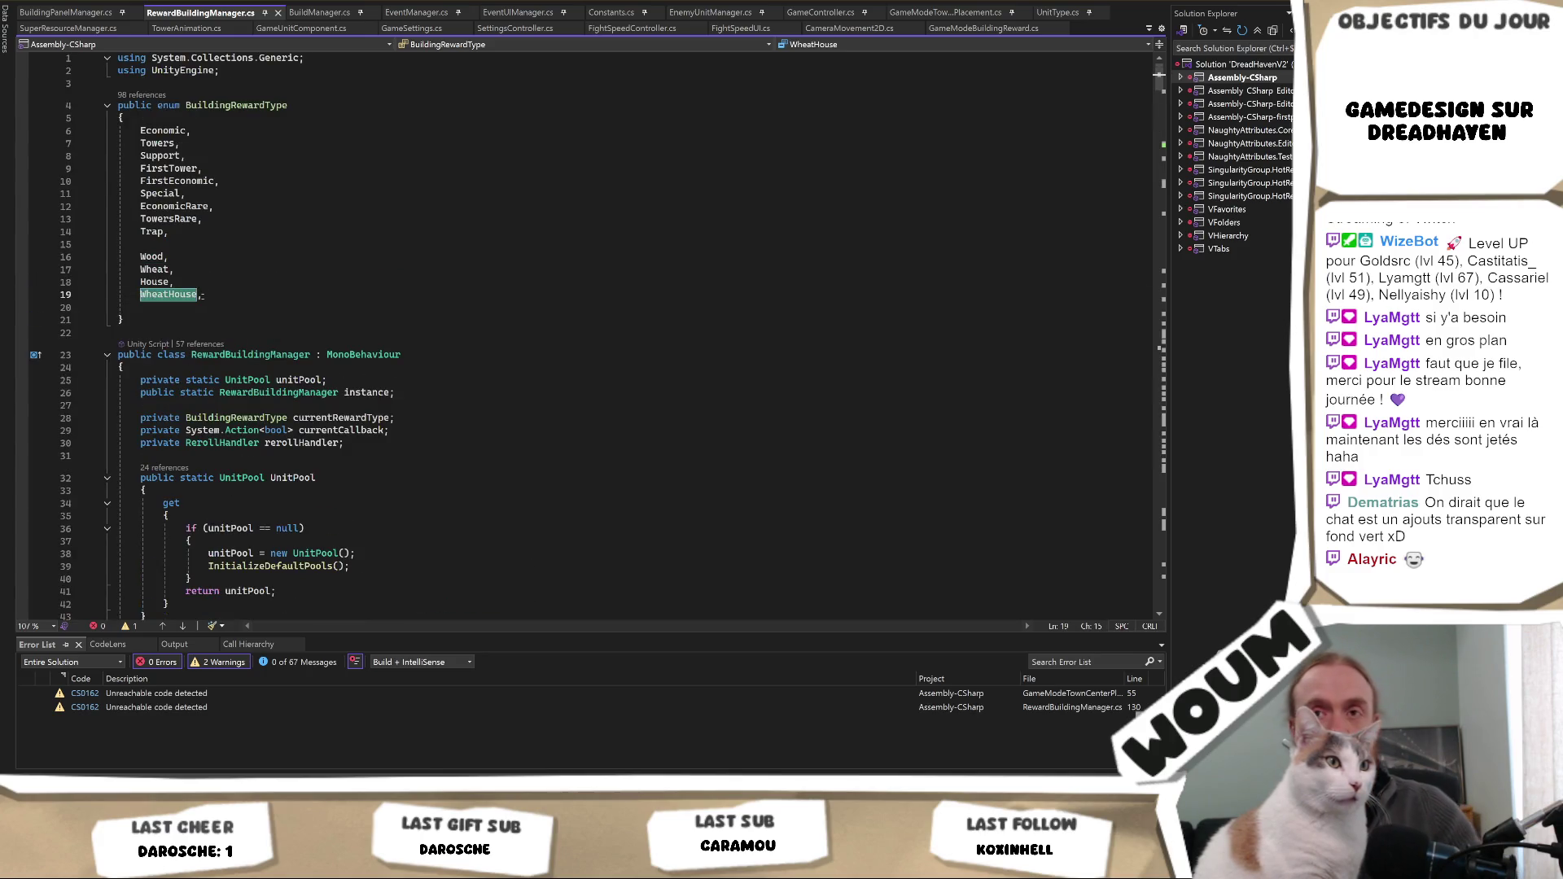
key(ctrl+shift+f)
key(Return)
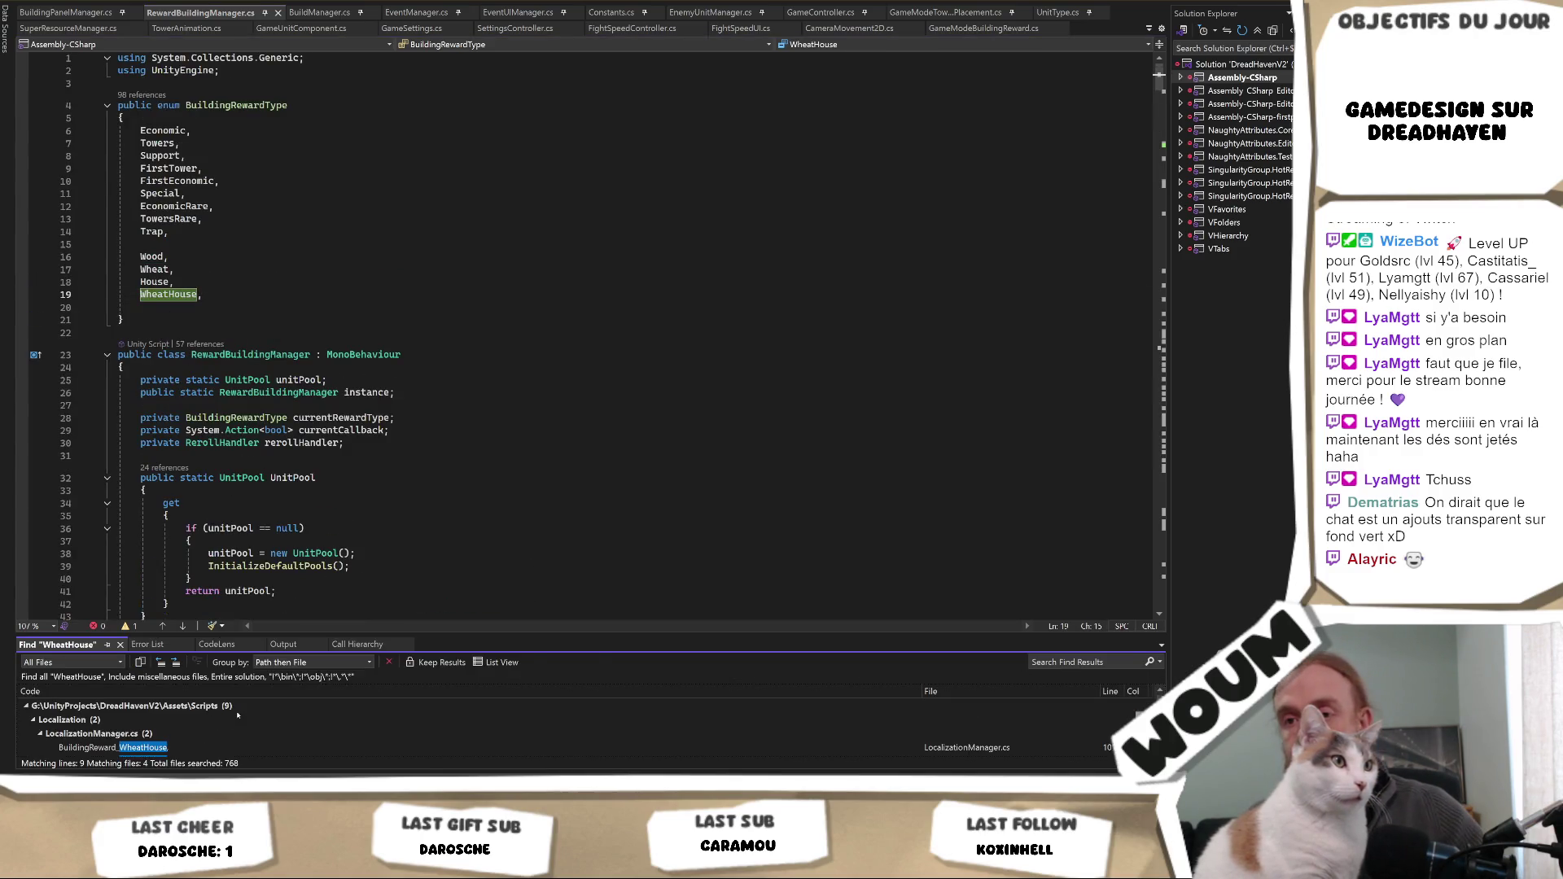
- Enlarge Find Results and step through the WheatHouse matches, ending at the reward case on line 450
drag(339, 632, 339, 511)
click(186, 631)
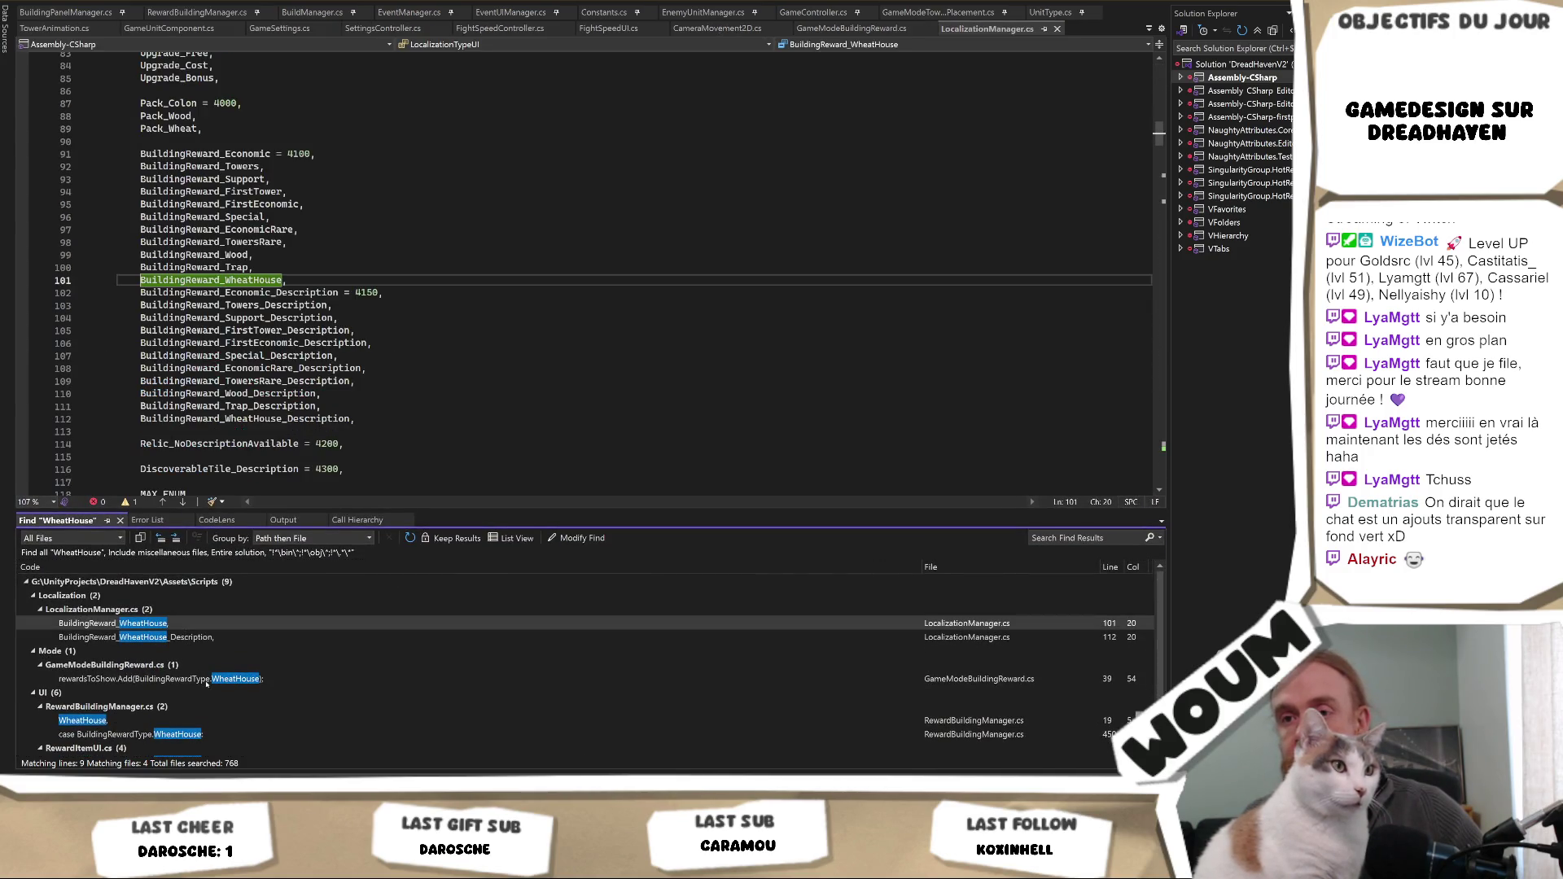
click(241, 680)
scroll(242, 683, down, 2)
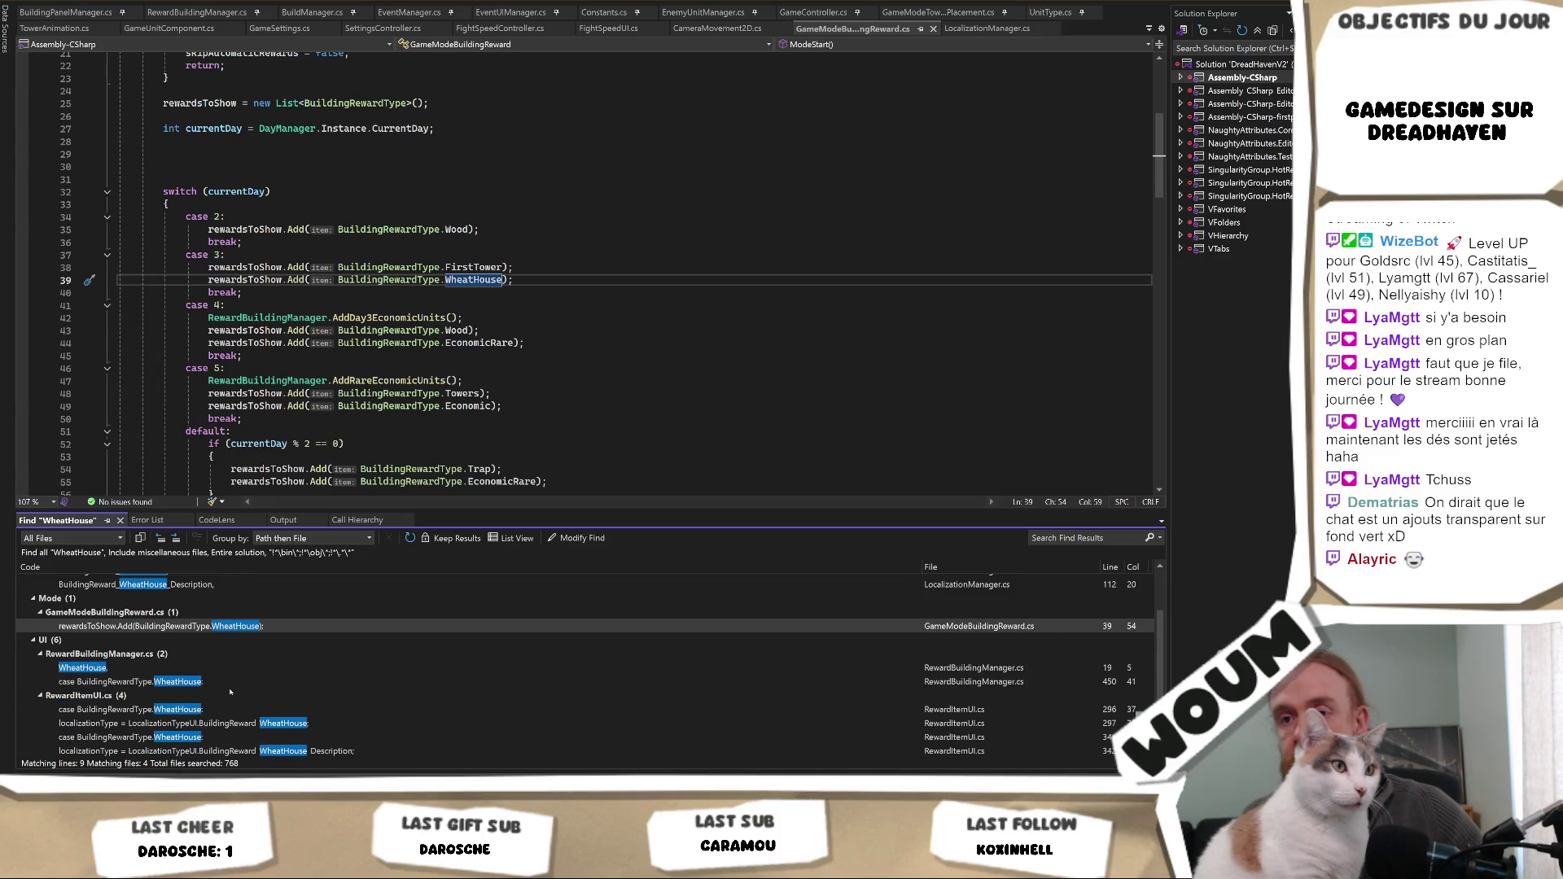
click(221, 708)
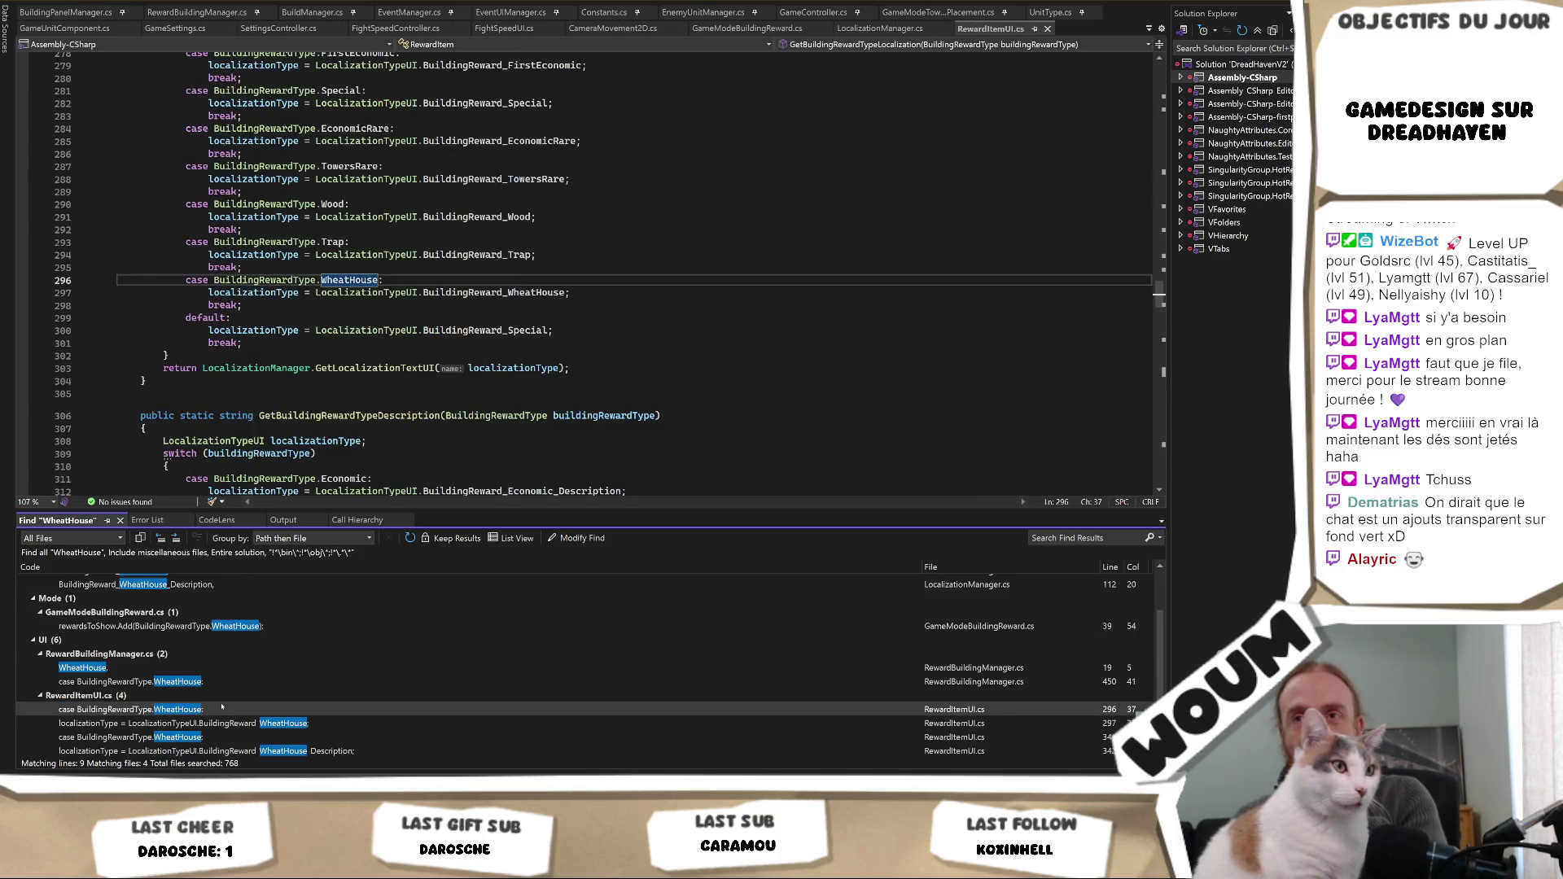
click(222, 723)
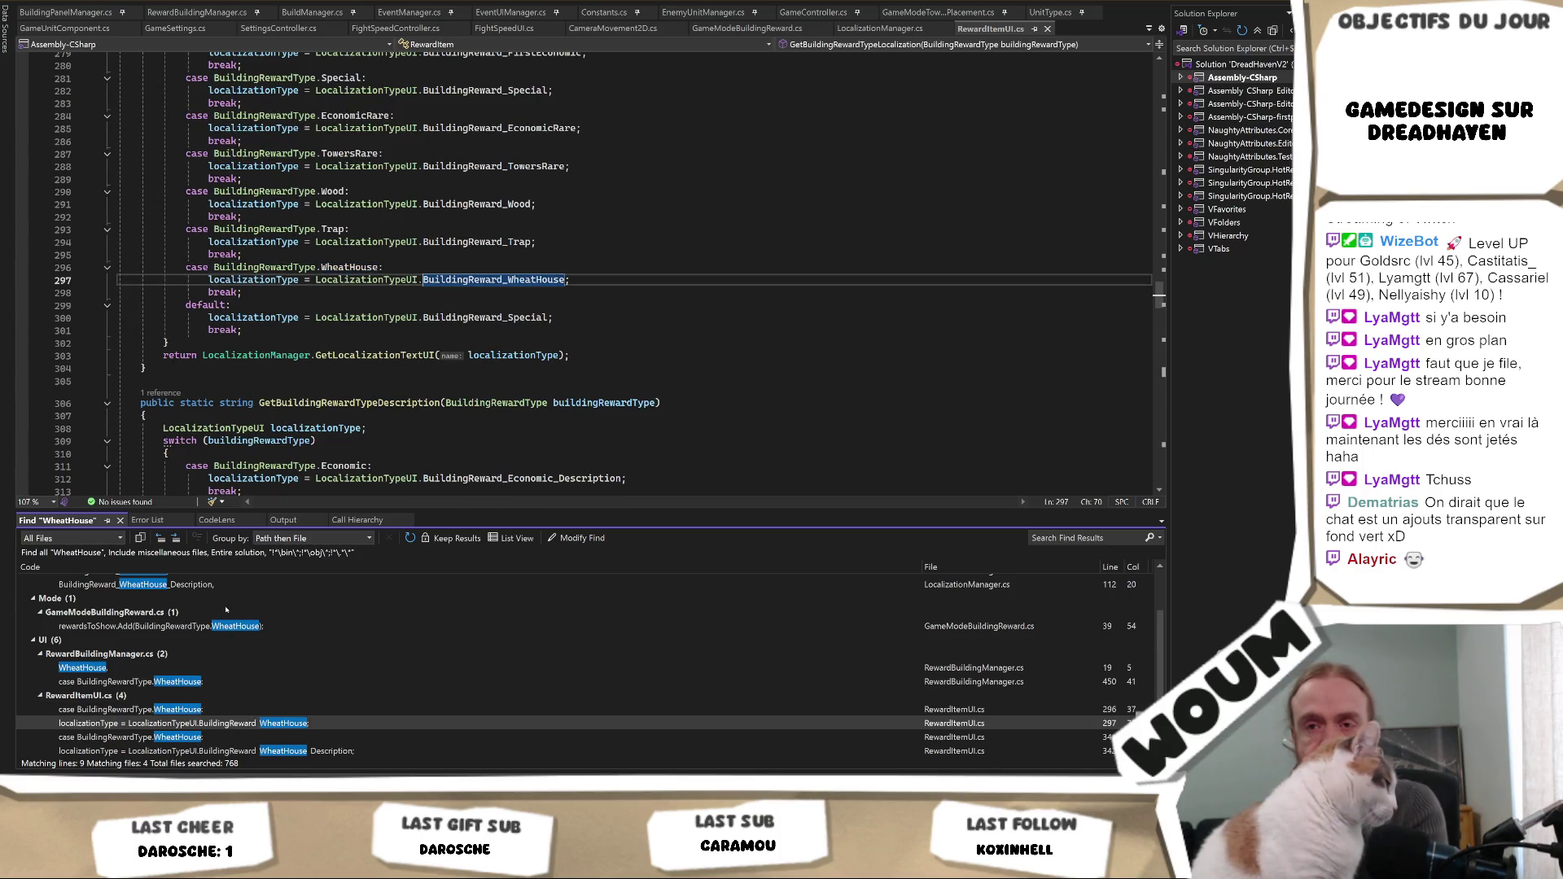
scroll(175, 623, up, 2)
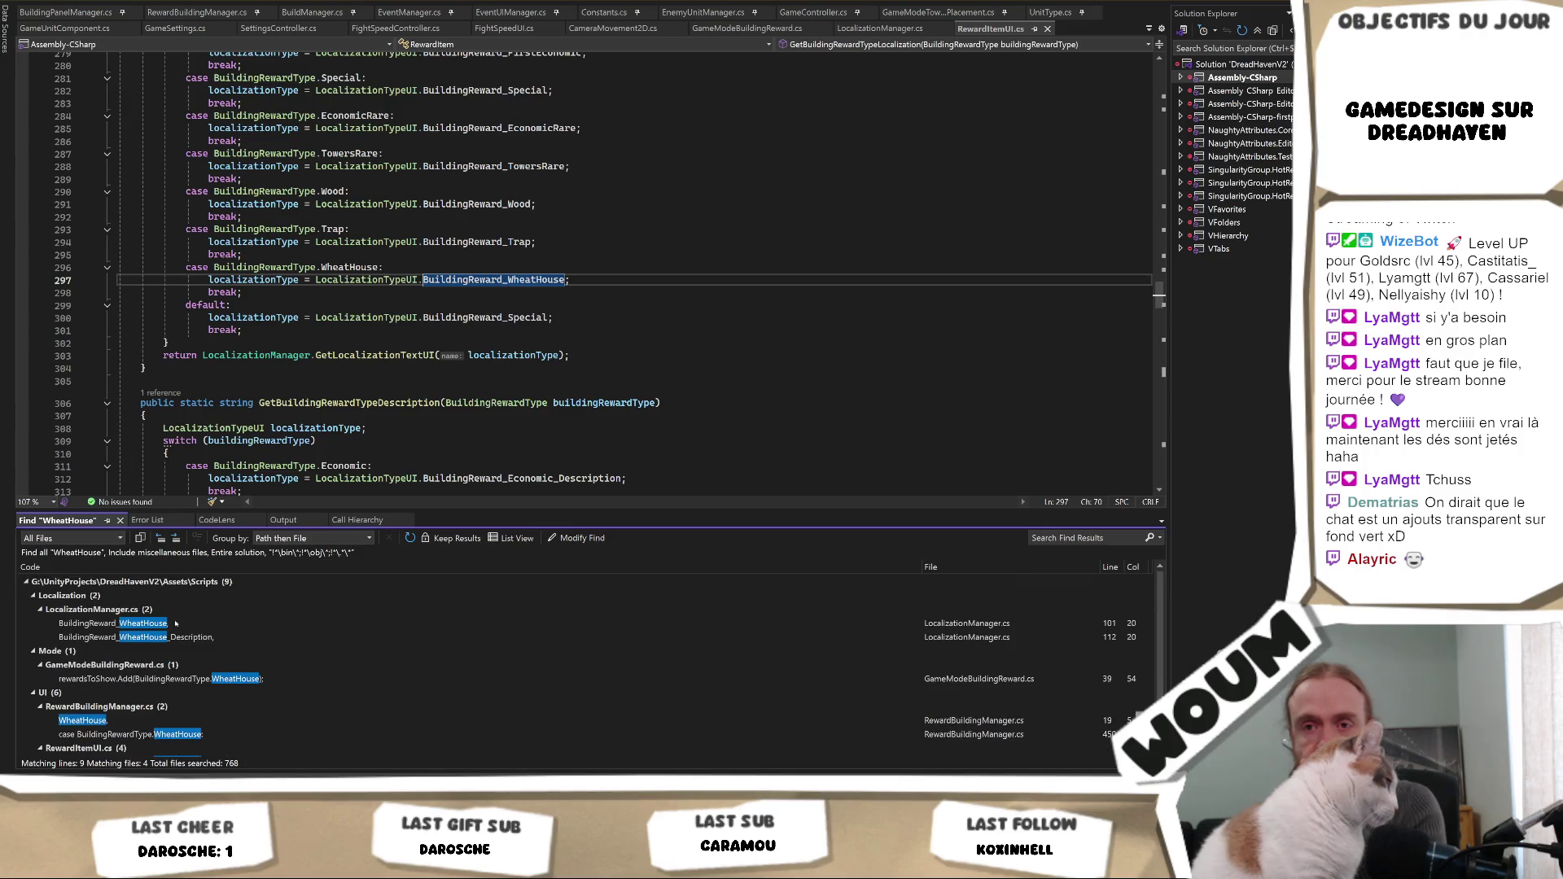
click(163, 720)
click(152, 734)
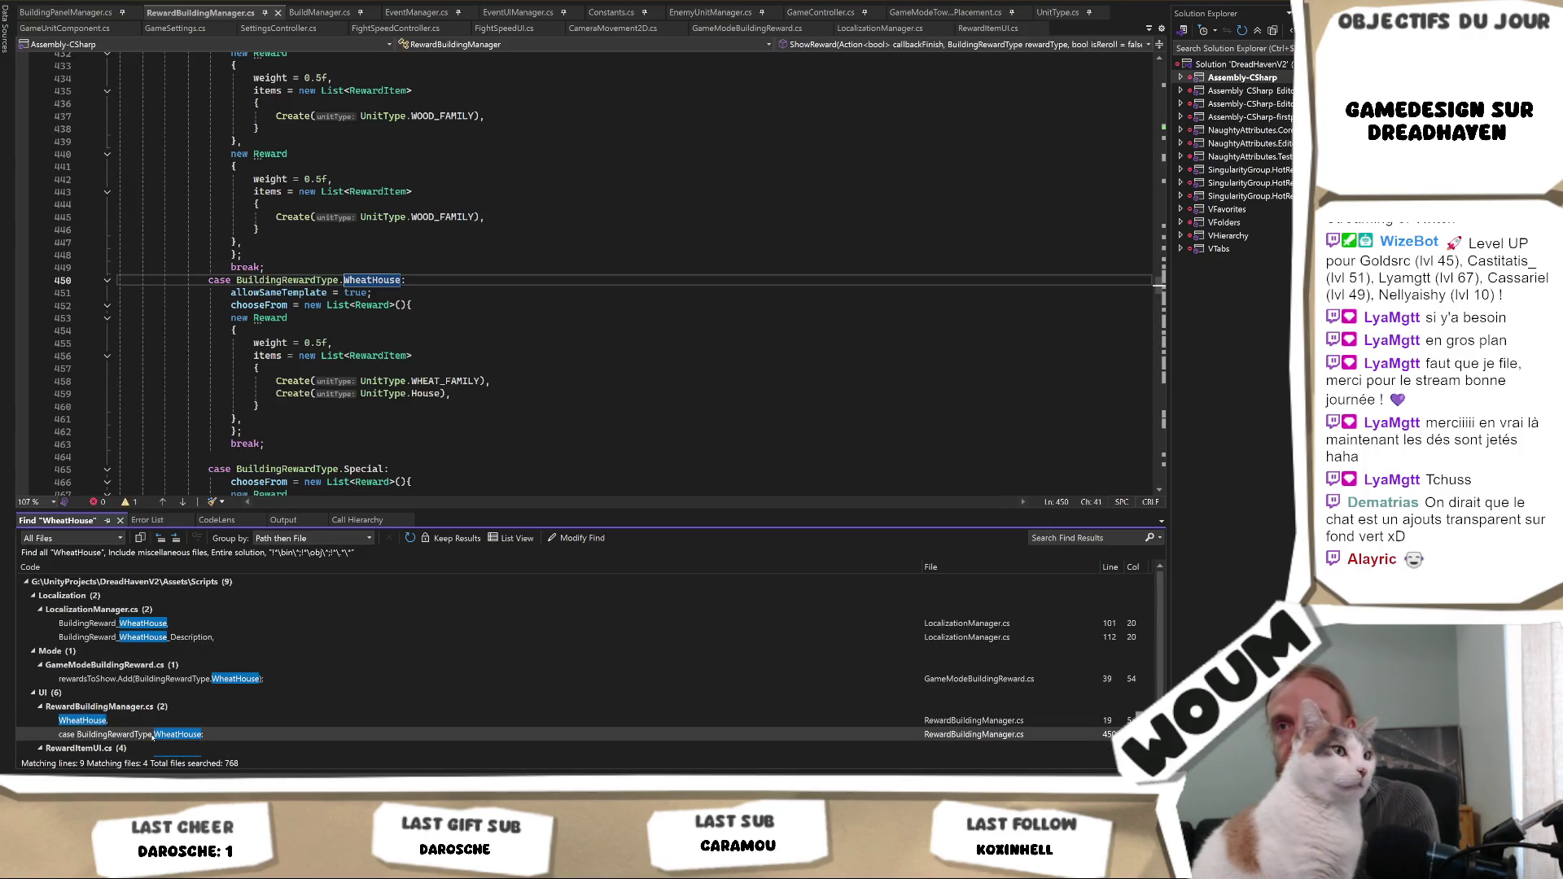
- Copy the Create(UnitType.House) line and paste it under each of the three WOOD_FAMILY rewards
drag(486, 395, 507, 375)
key(ctrl+c)
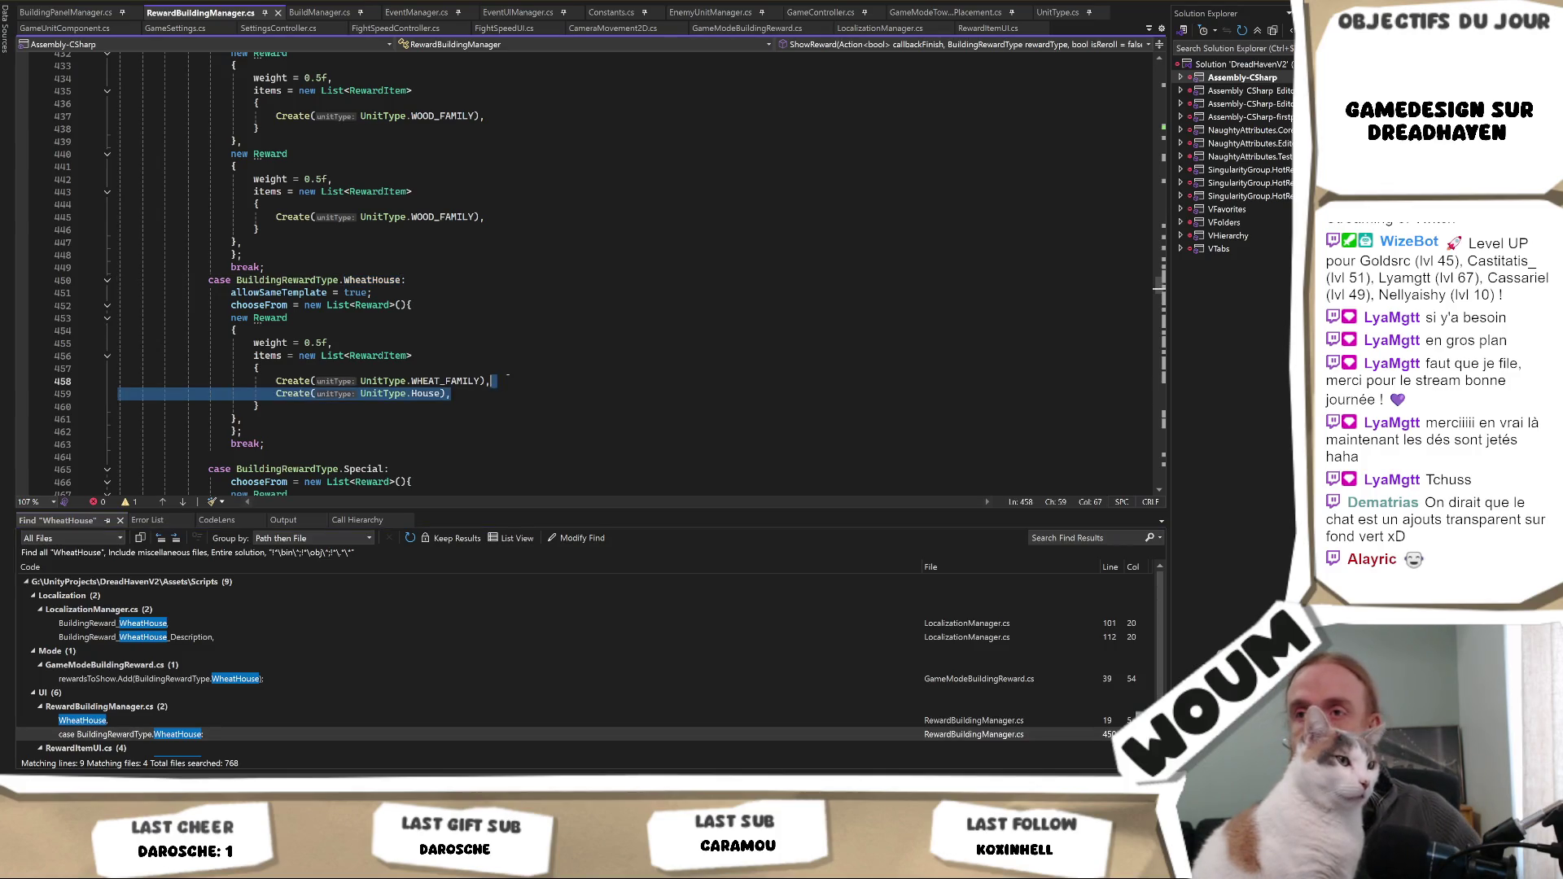
click(540, 215)
scroll(533, 269, up, 6)
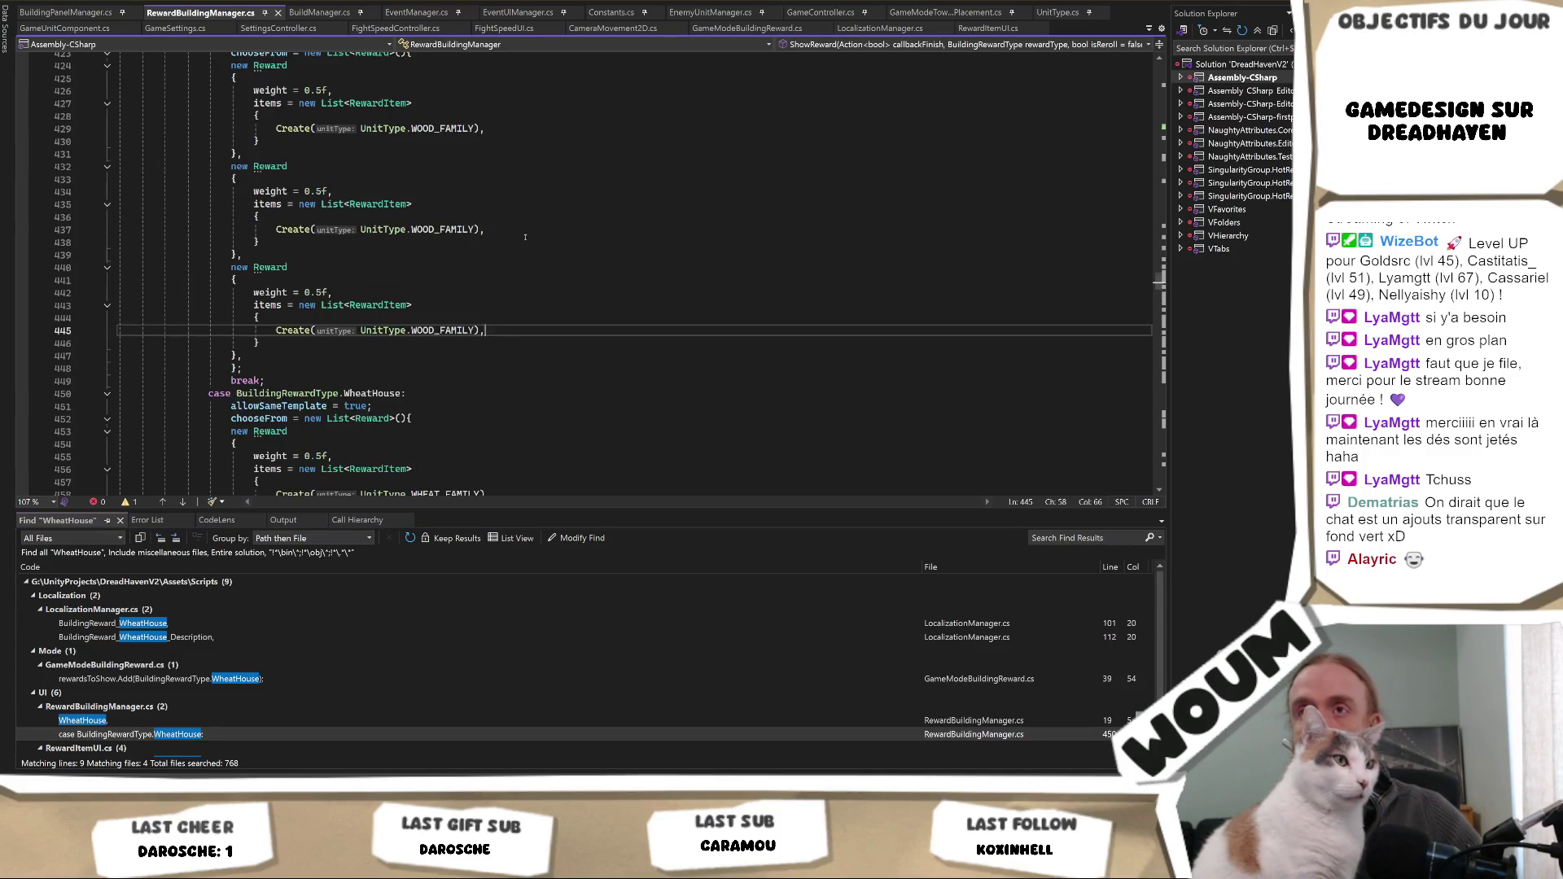
key(ctrl+v)
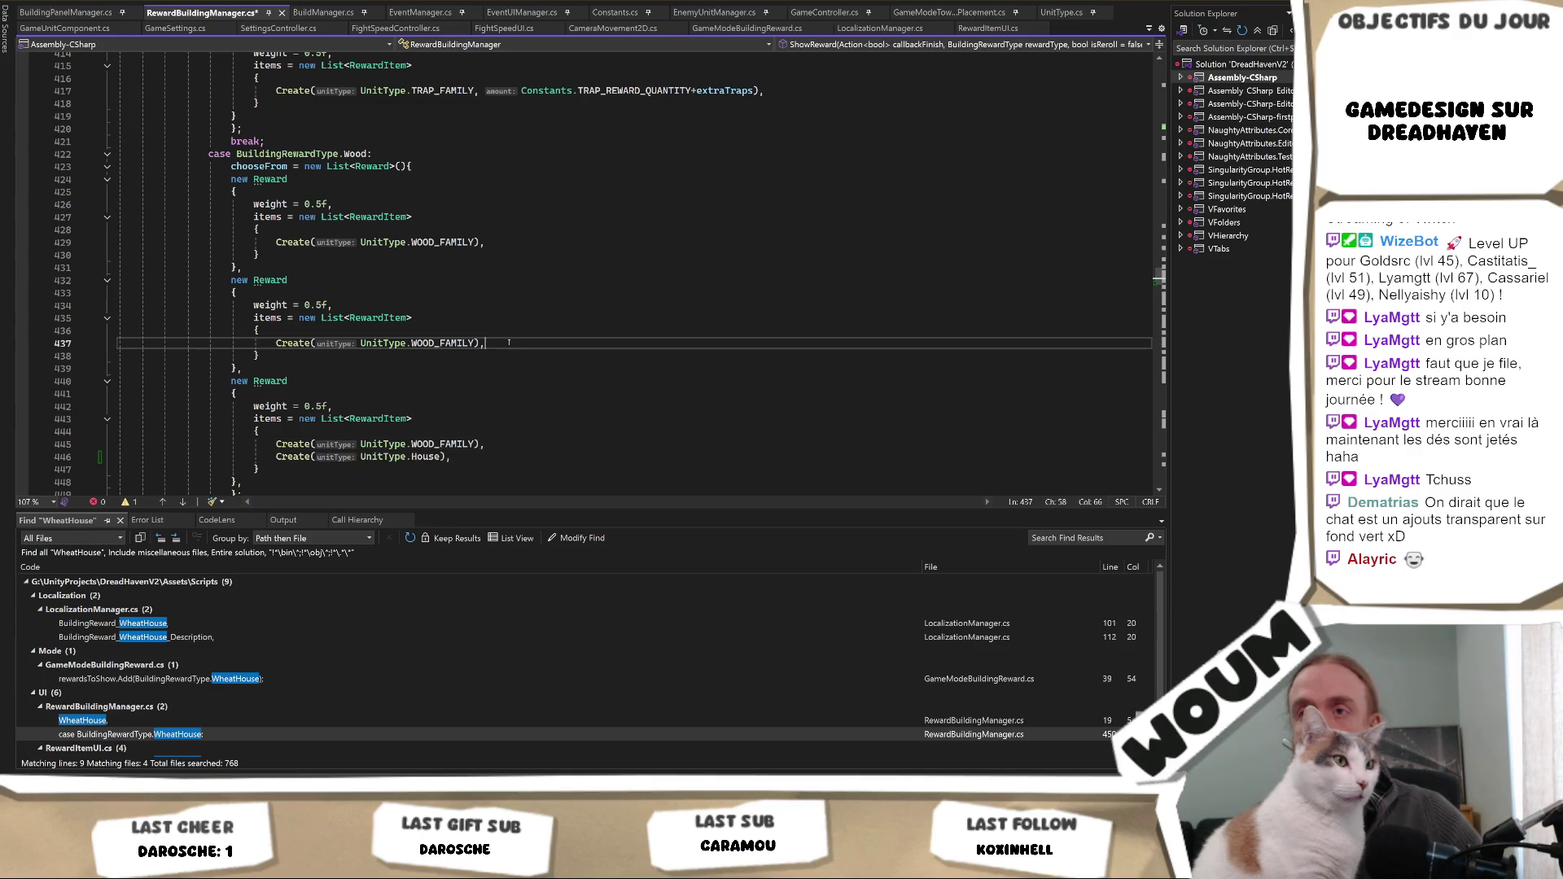
click(521, 343)
key(ctrl+v)
click(520, 242)
key(ctrl+v)
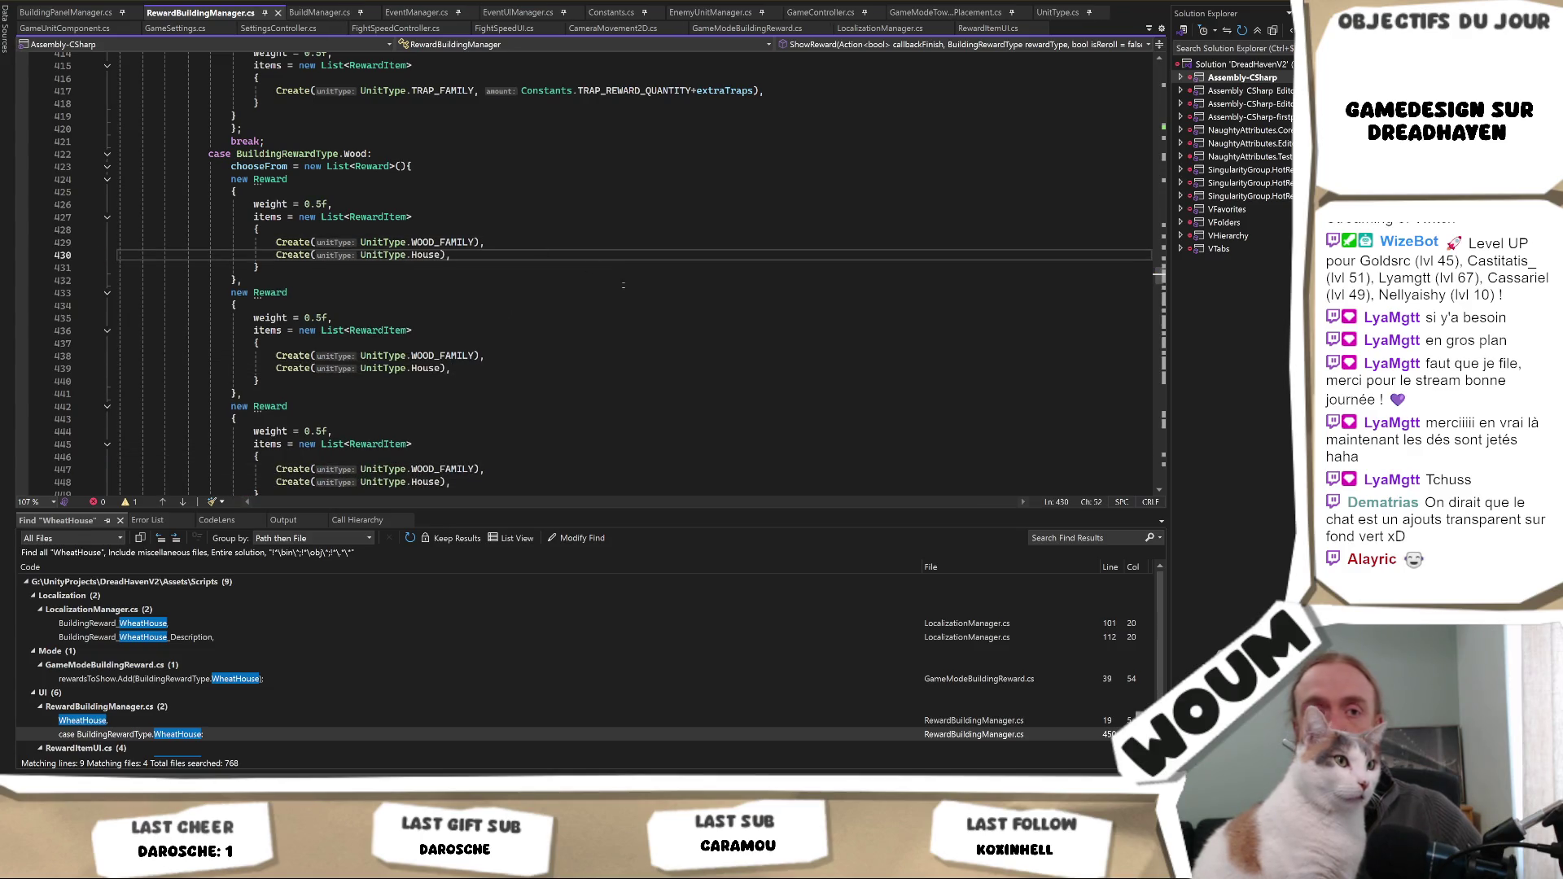
key(alt+Tab)
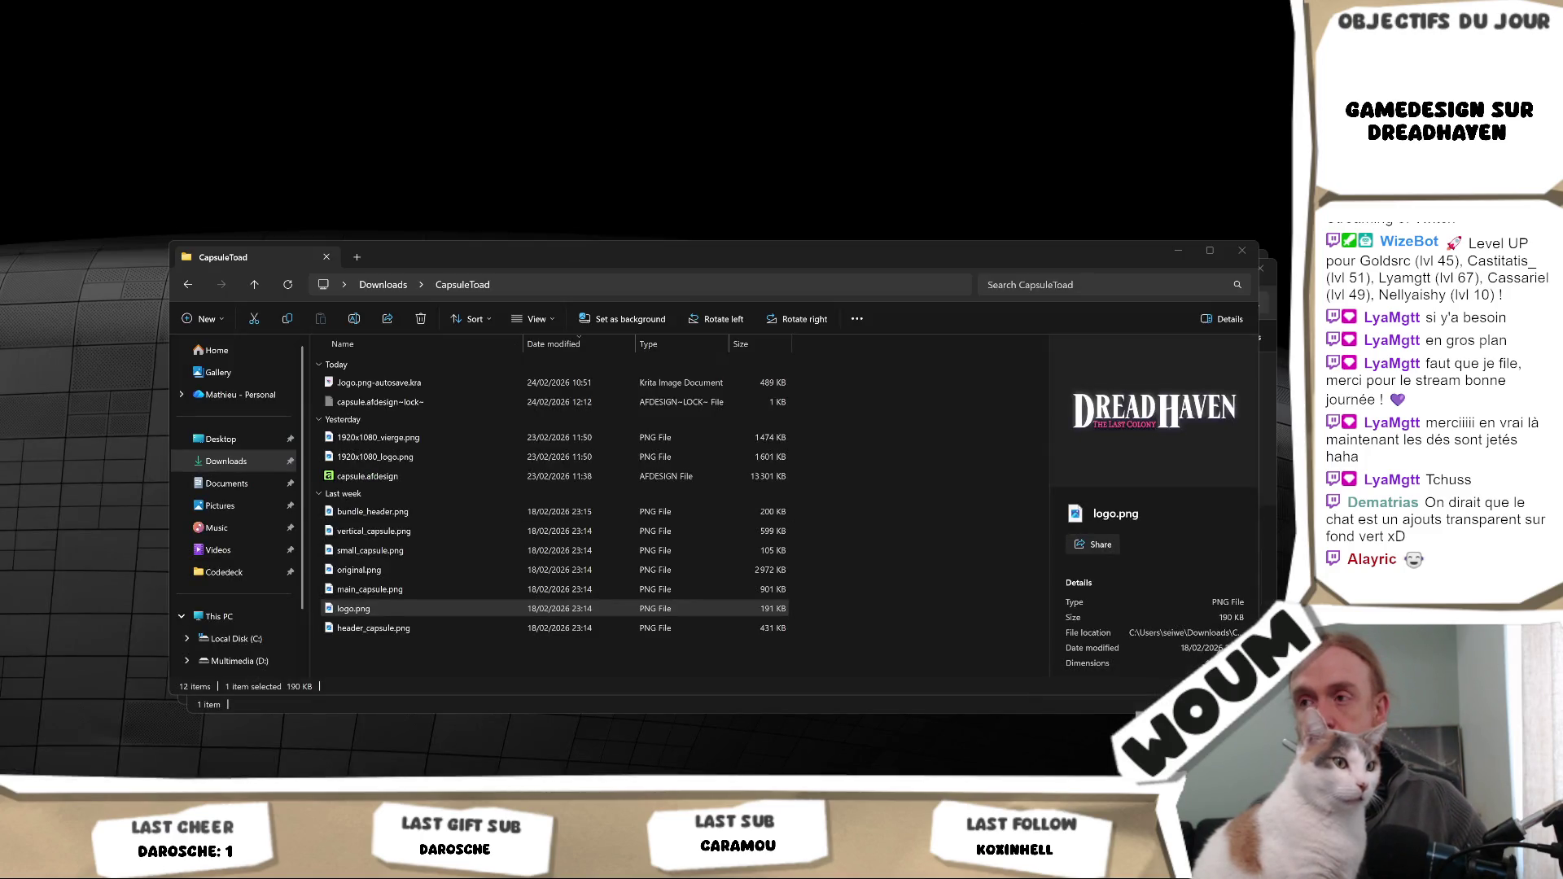
- Switch from the File Explorer CapsuleToad folder back to the Unity Editor
key(alt+Tab)
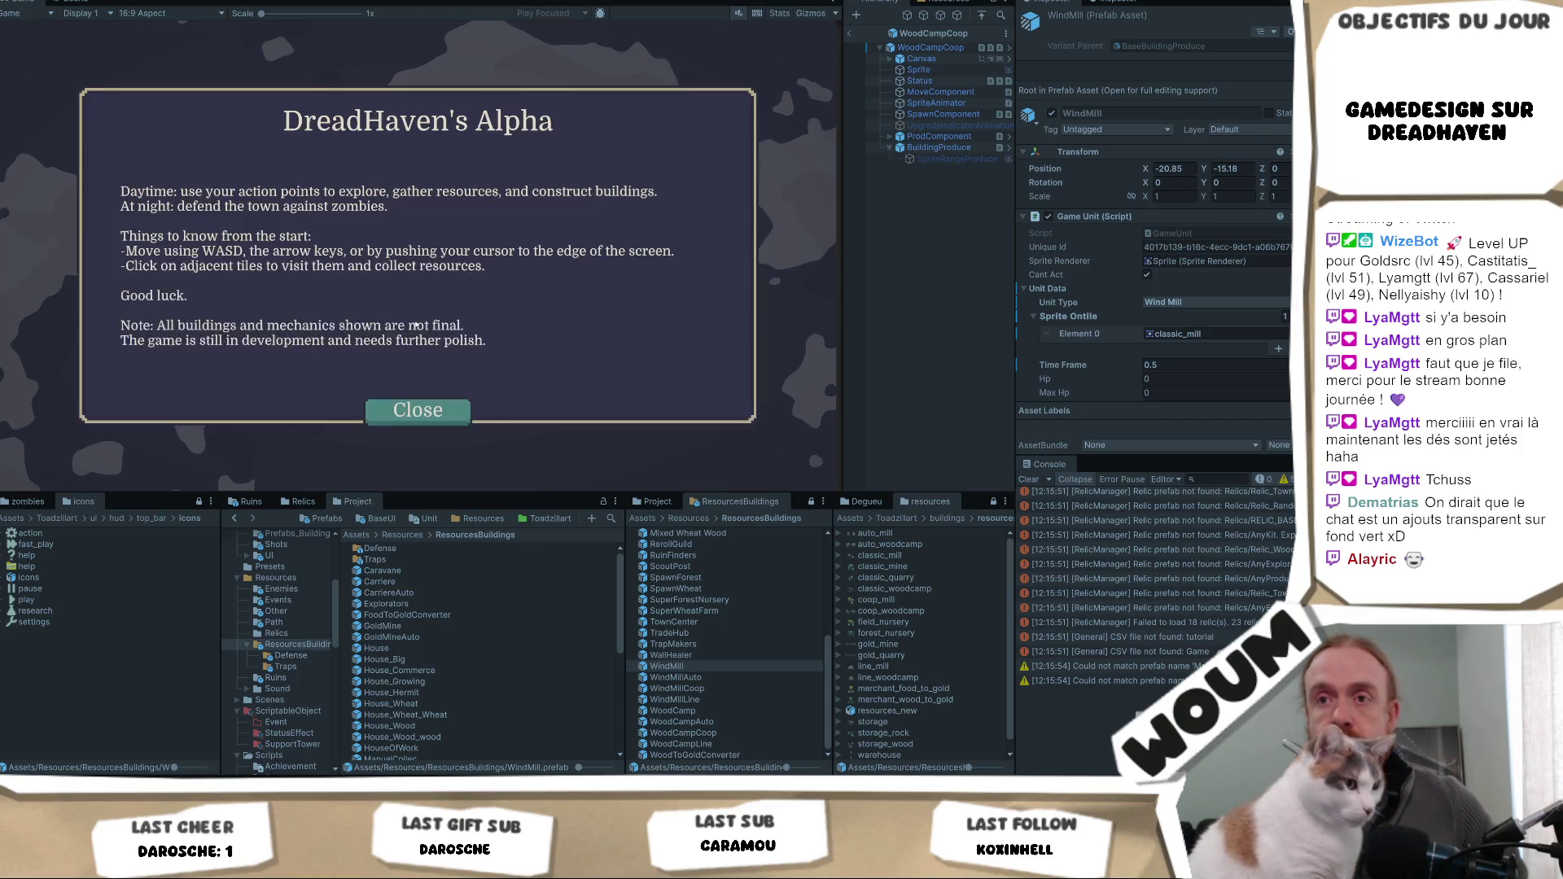
- Close the DreadHaven's Alpha intro dialog and place the town center for Day 1
click(418, 408)
click(421, 426)
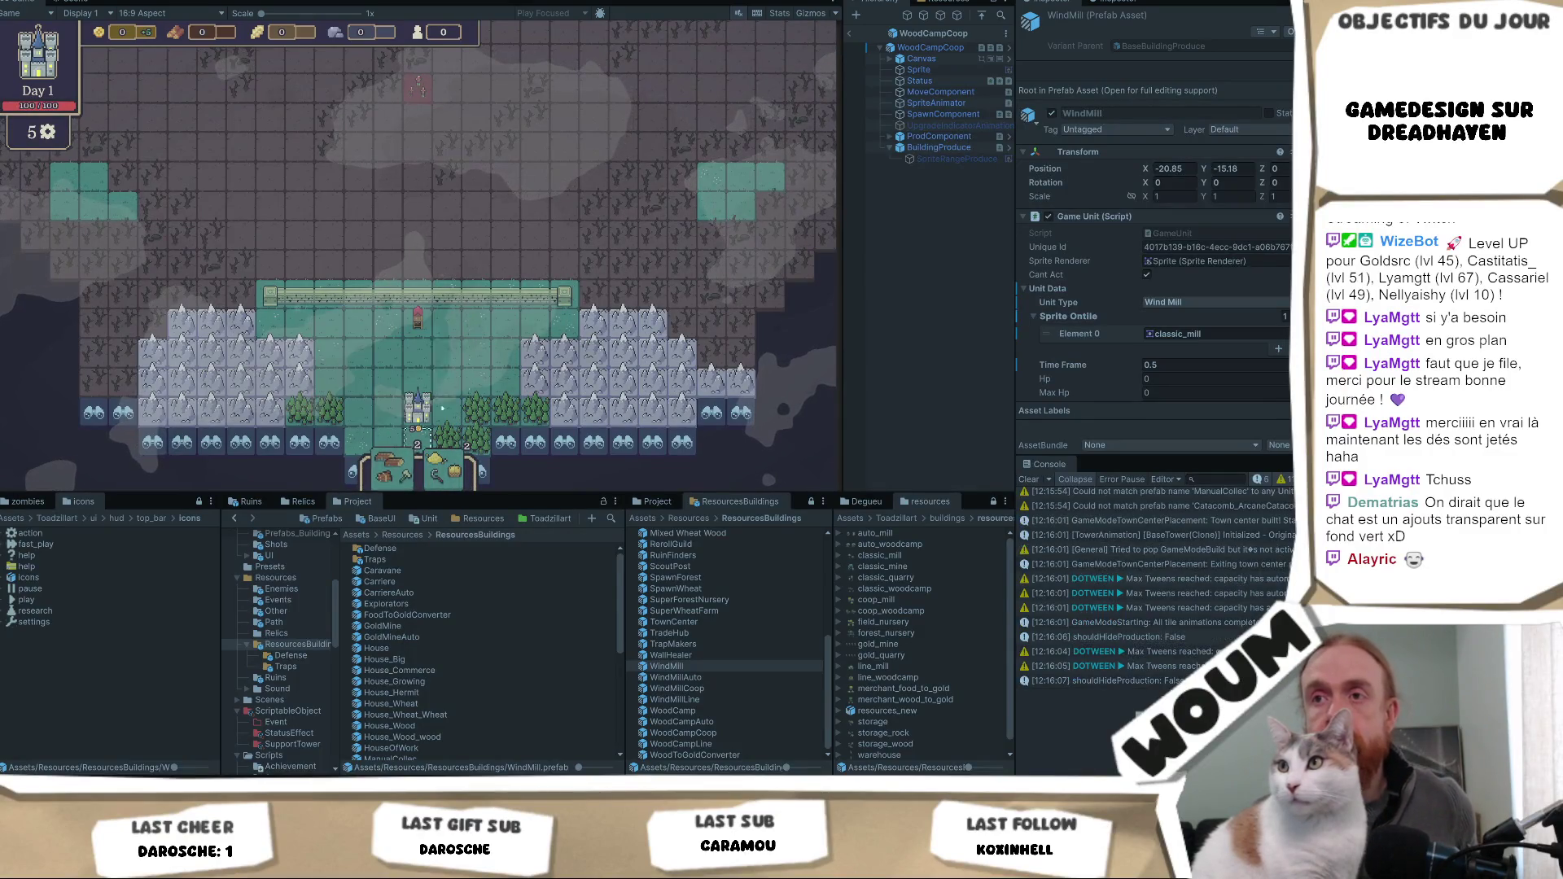
- Reveal two tiles below the town and open the New Constructions Kit offering Timber Camp plus House
click(507, 352)
click(485, 372)
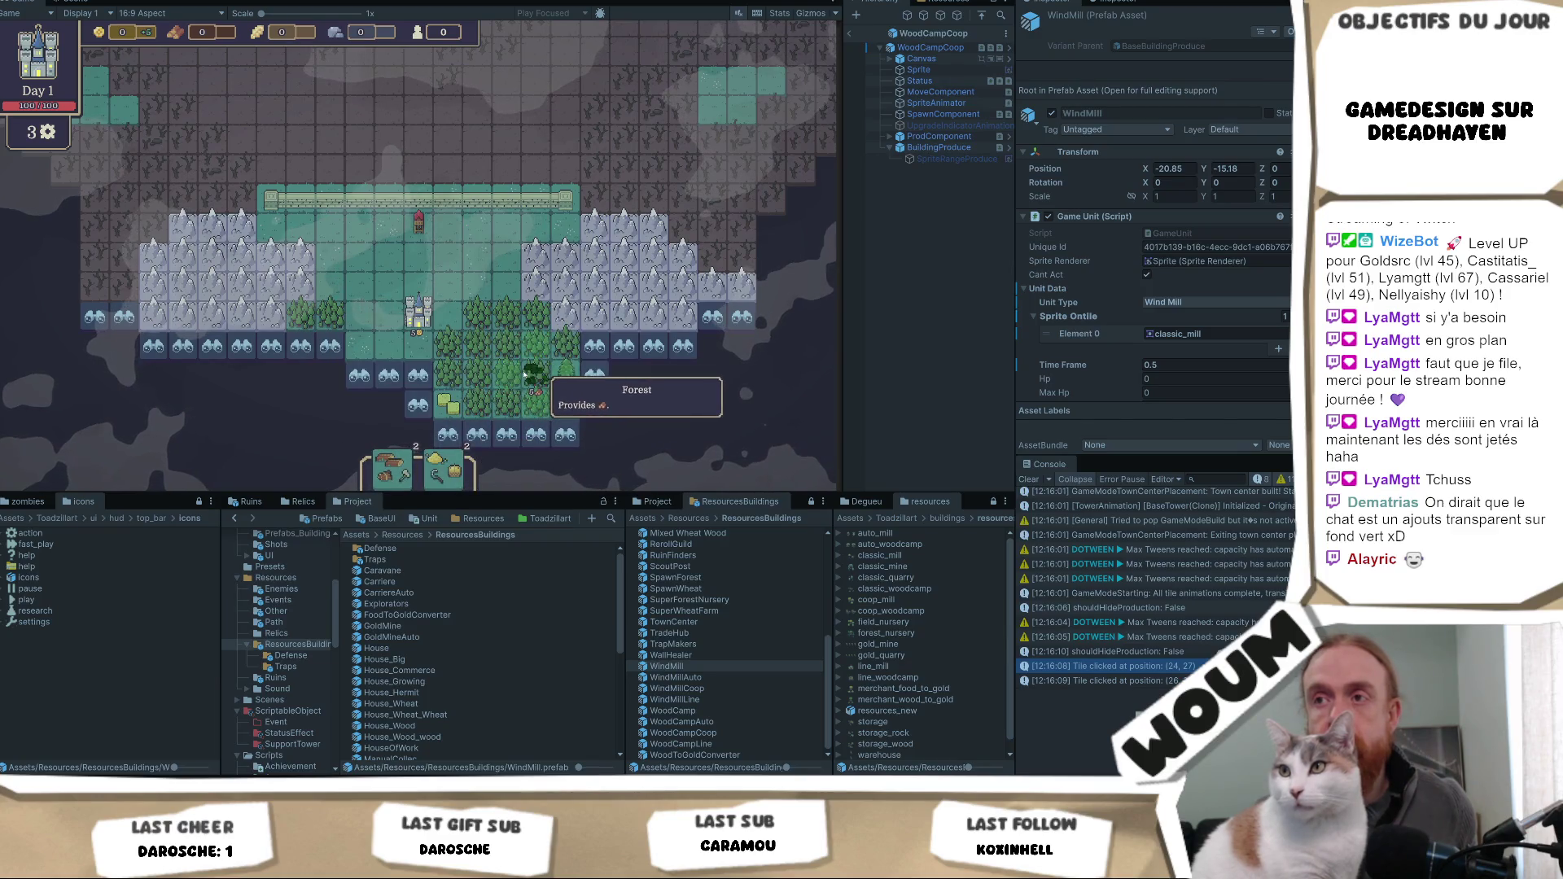
click(415, 478)
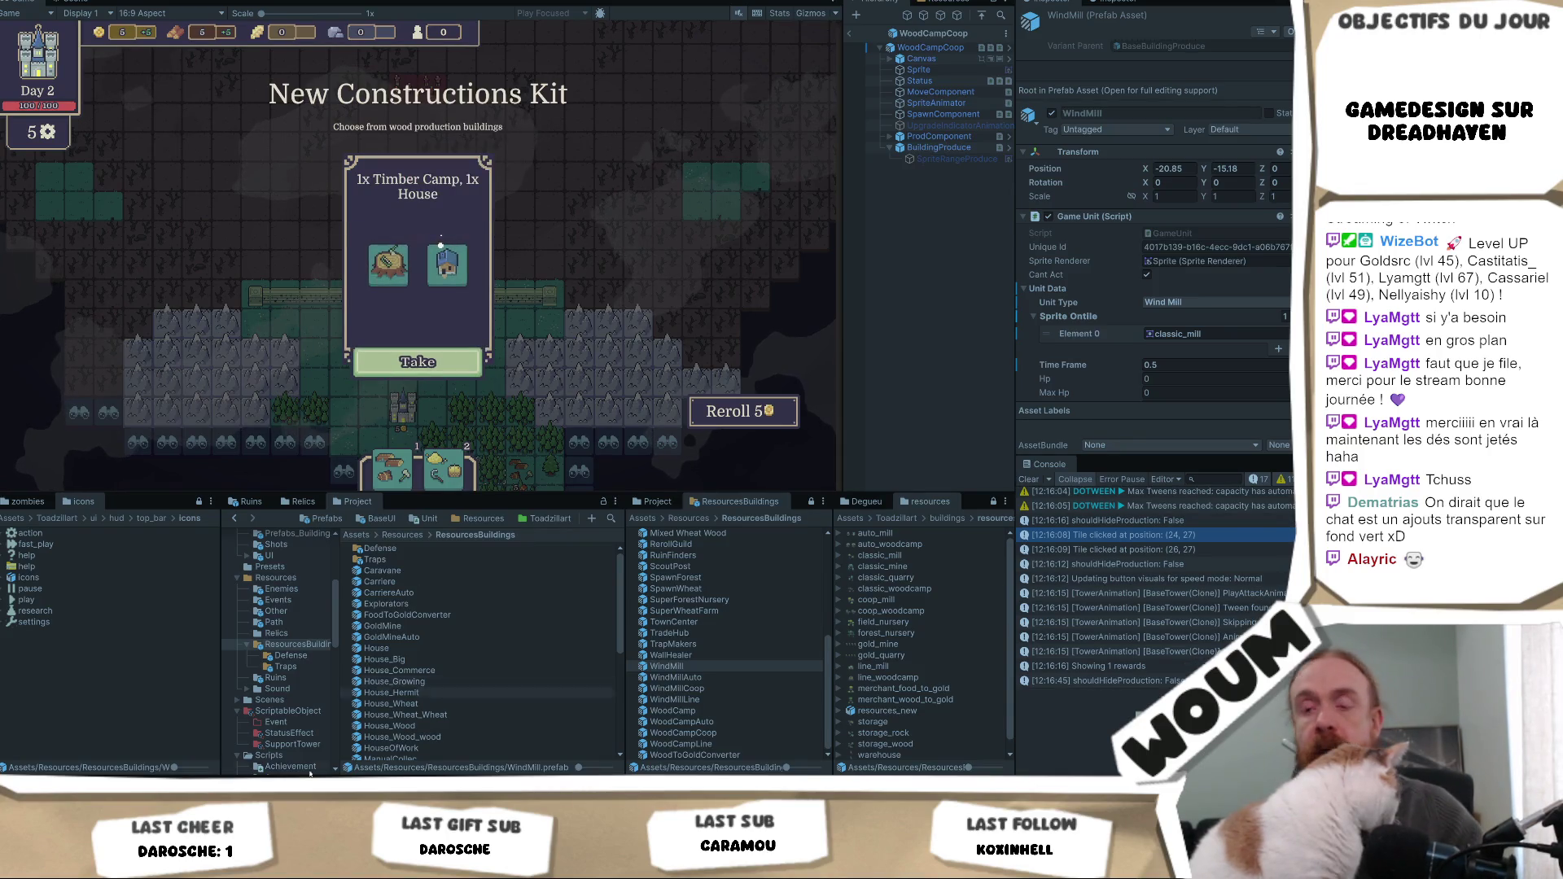
key(alt+Tab)
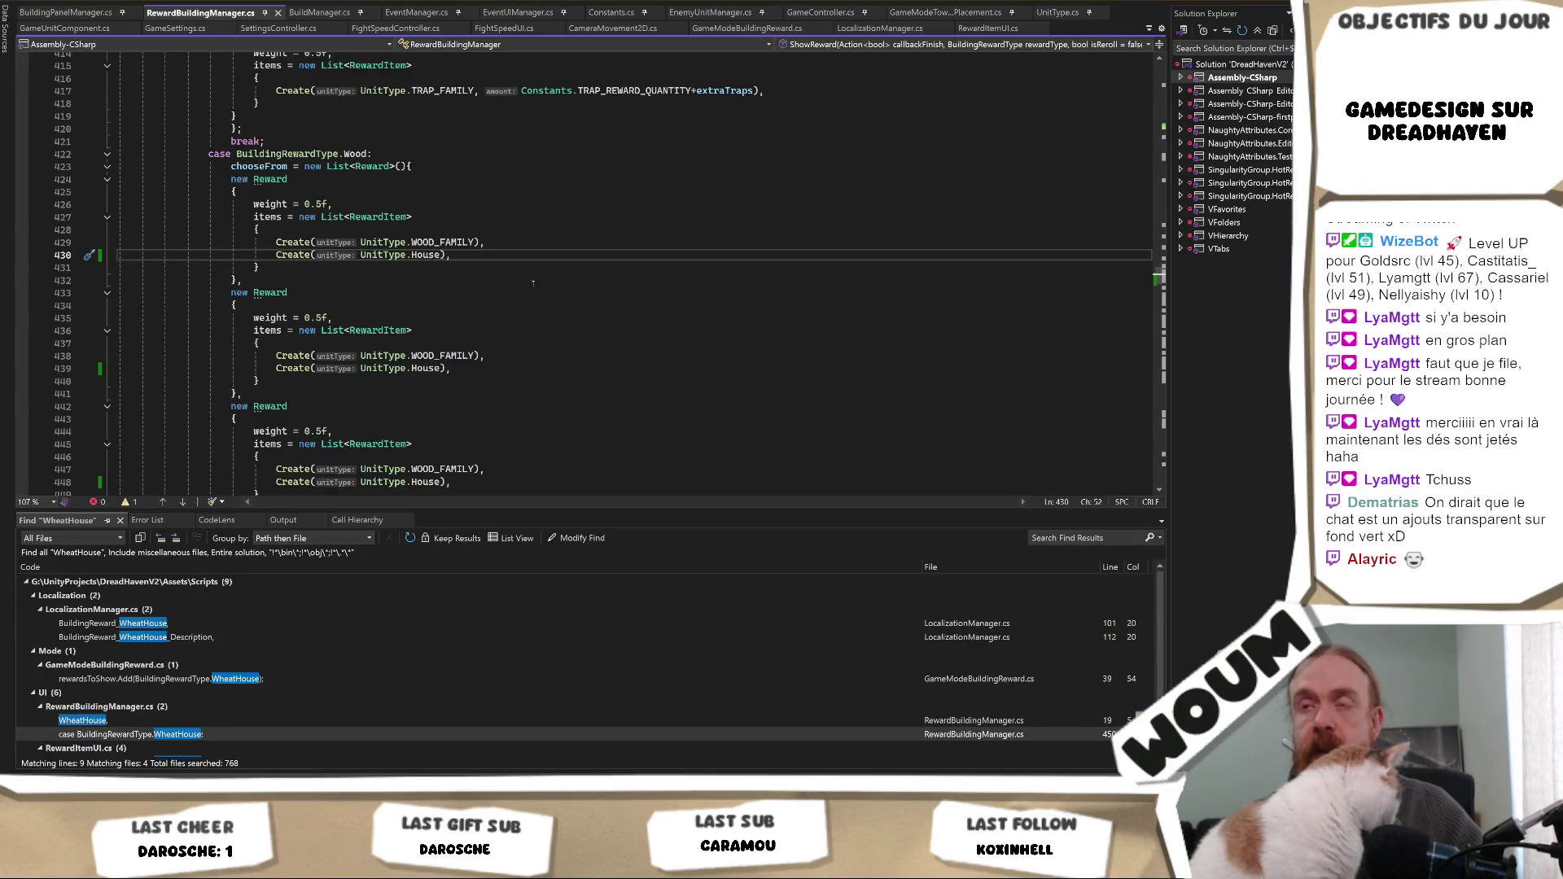
- Copy allowSameTemplate = true; from the Trap case and paste it under case BuildingRewardType.Wood
scroll(500, 325, up, 2)
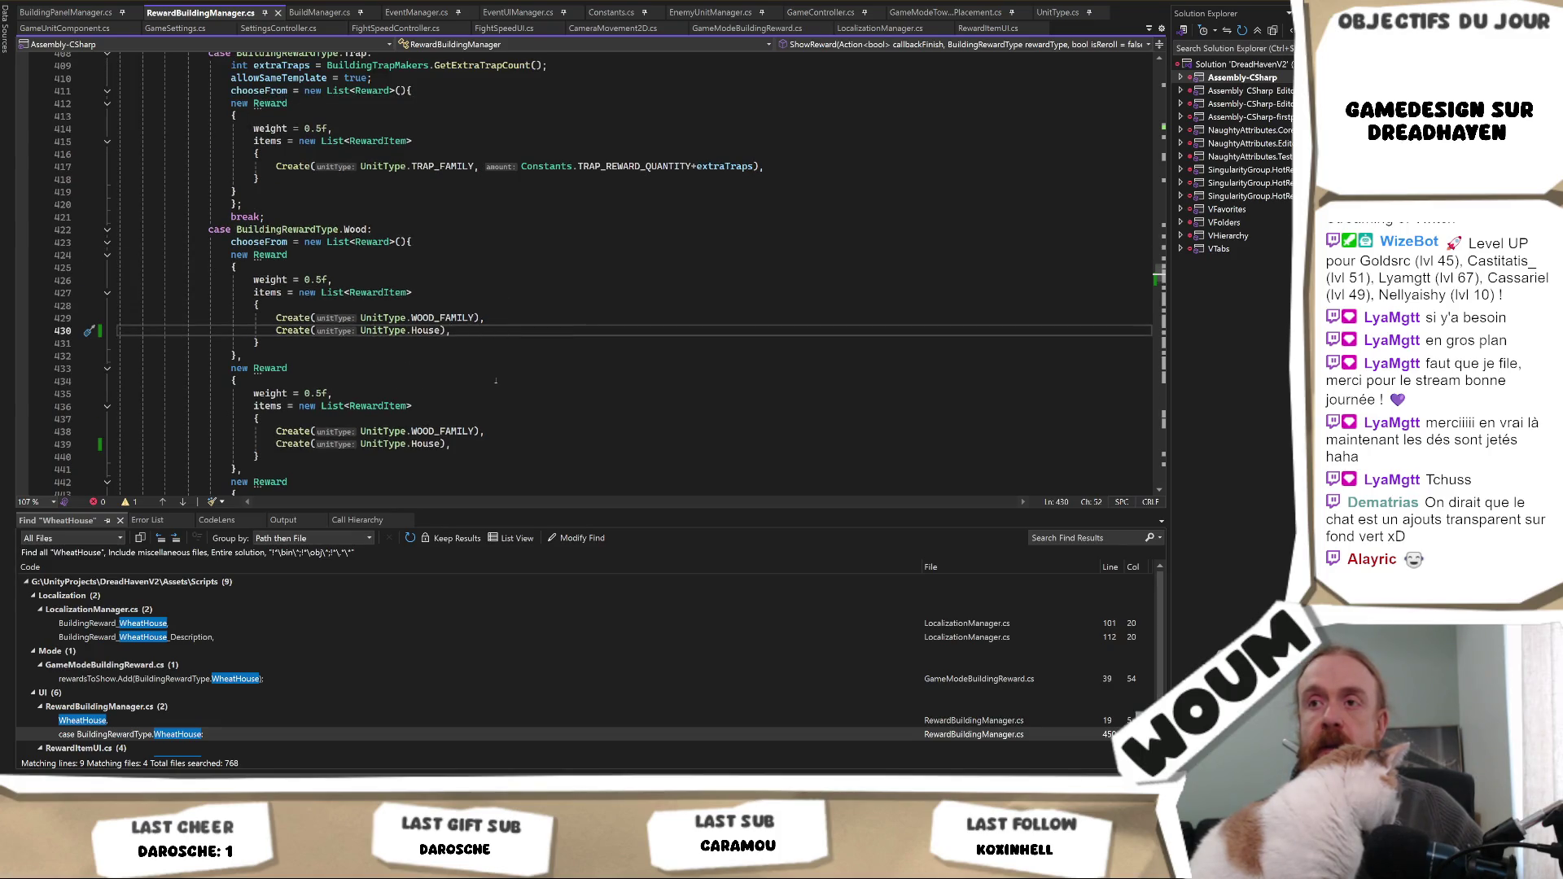
scroll(495, 381, up, 2)
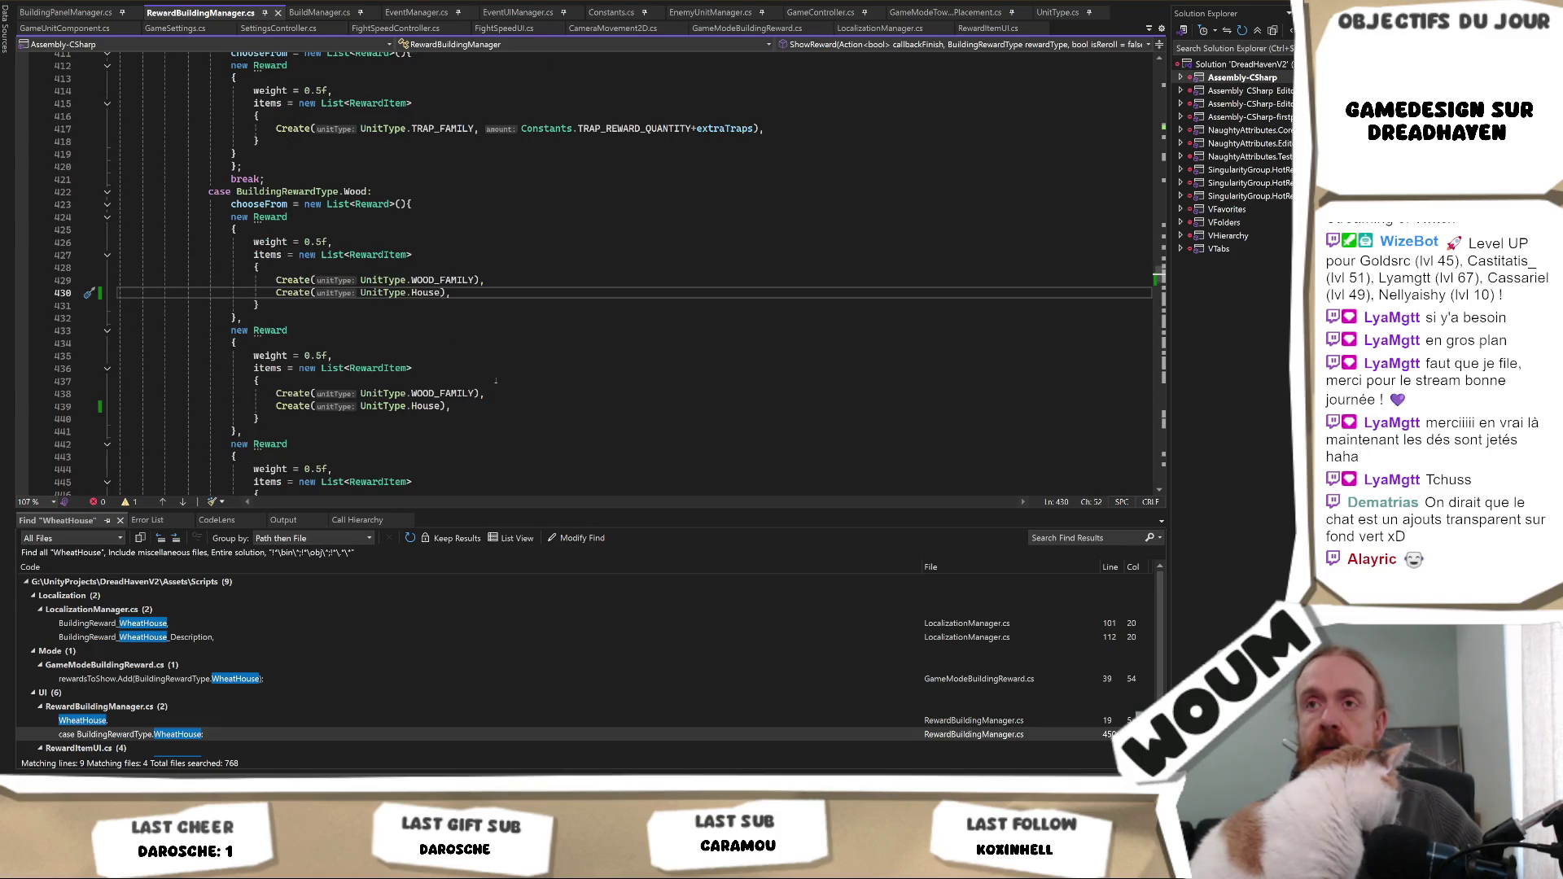
scroll(495, 381, down, 2)
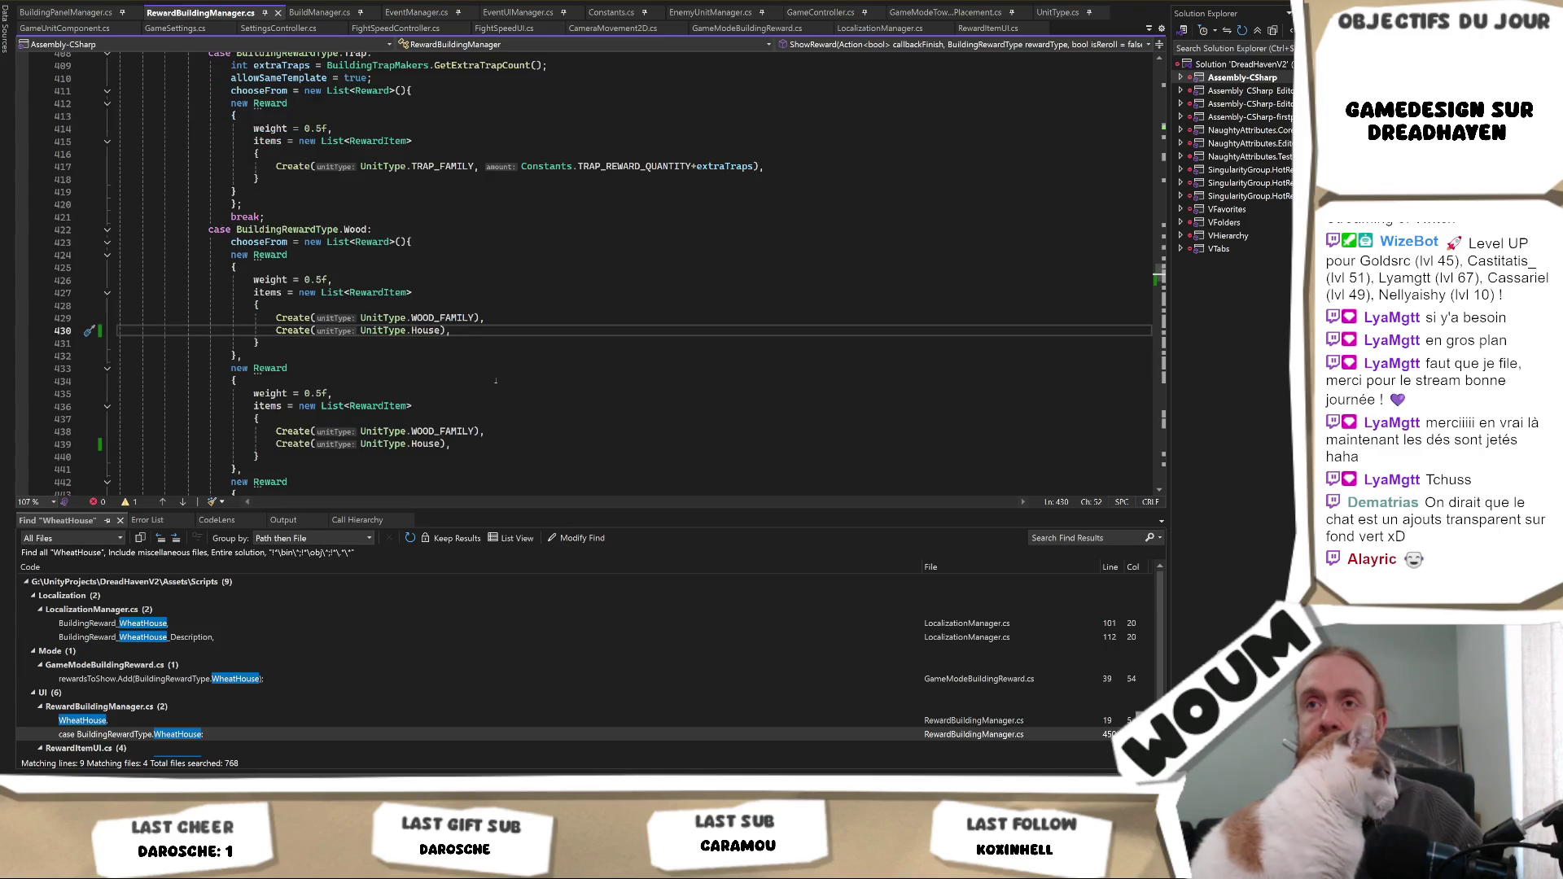
scroll(494, 356, up, 2)
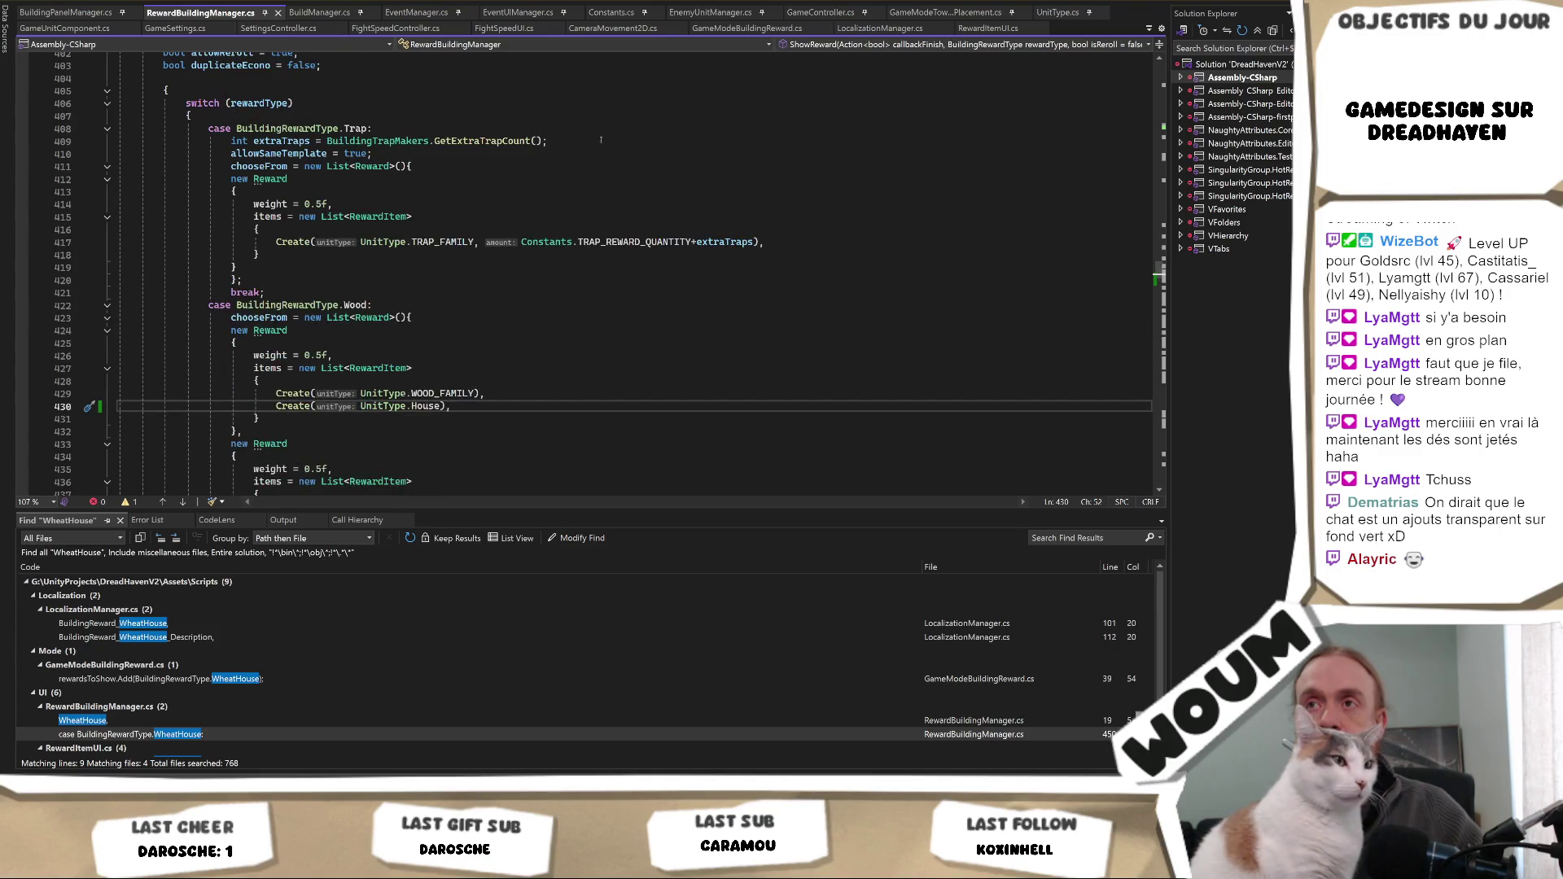
drag(603, 148, 607, 142)
key(ctrl+c)
scroll(607, 257, down, 13)
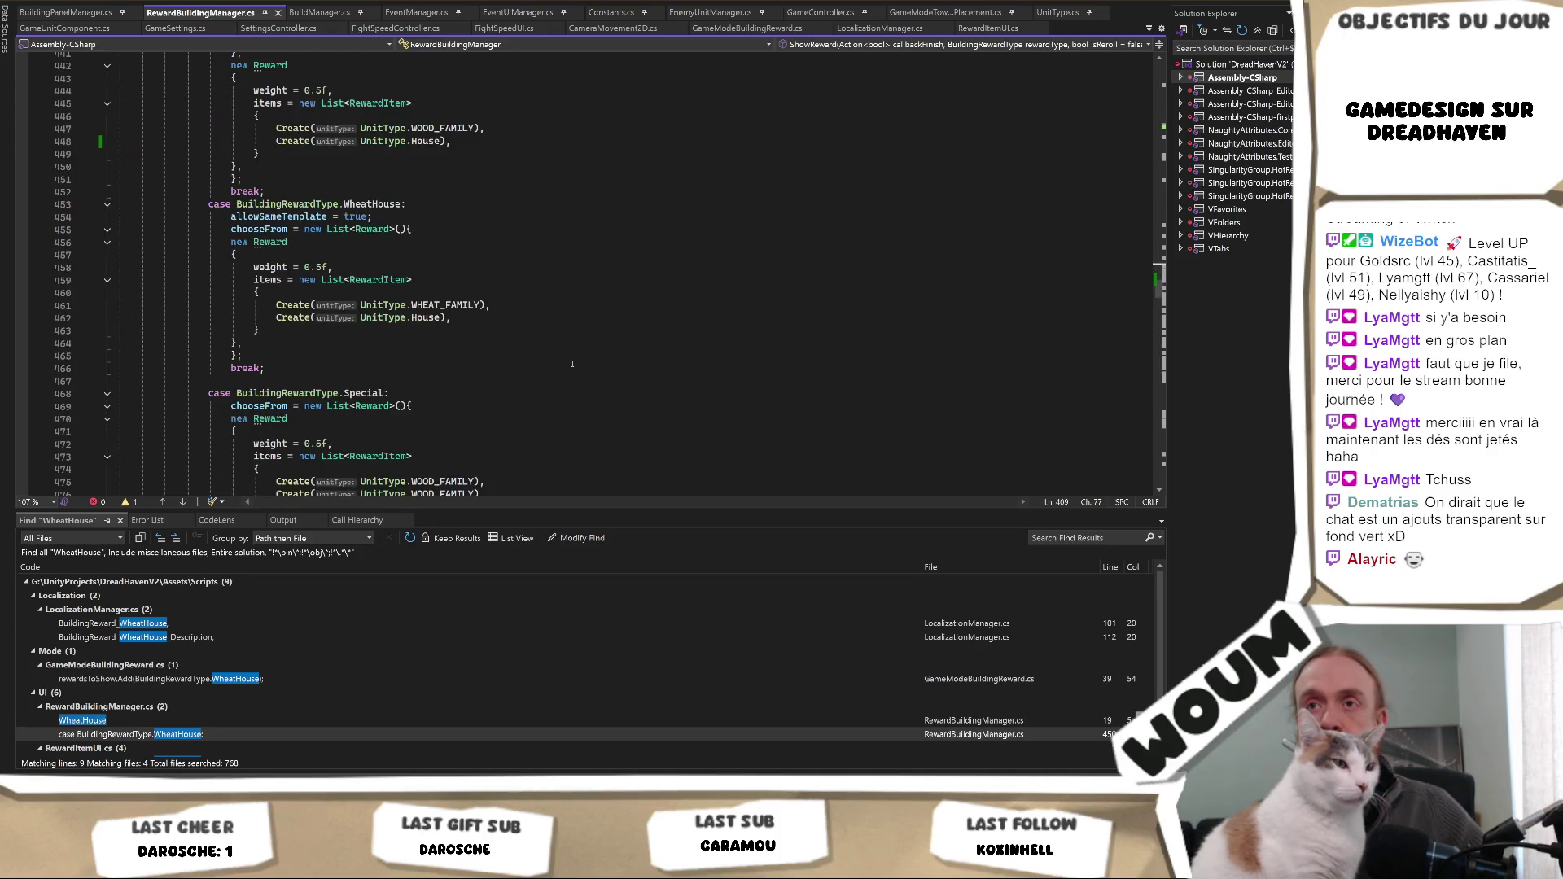
scroll(572, 364, up, 12)
click(408, 269)
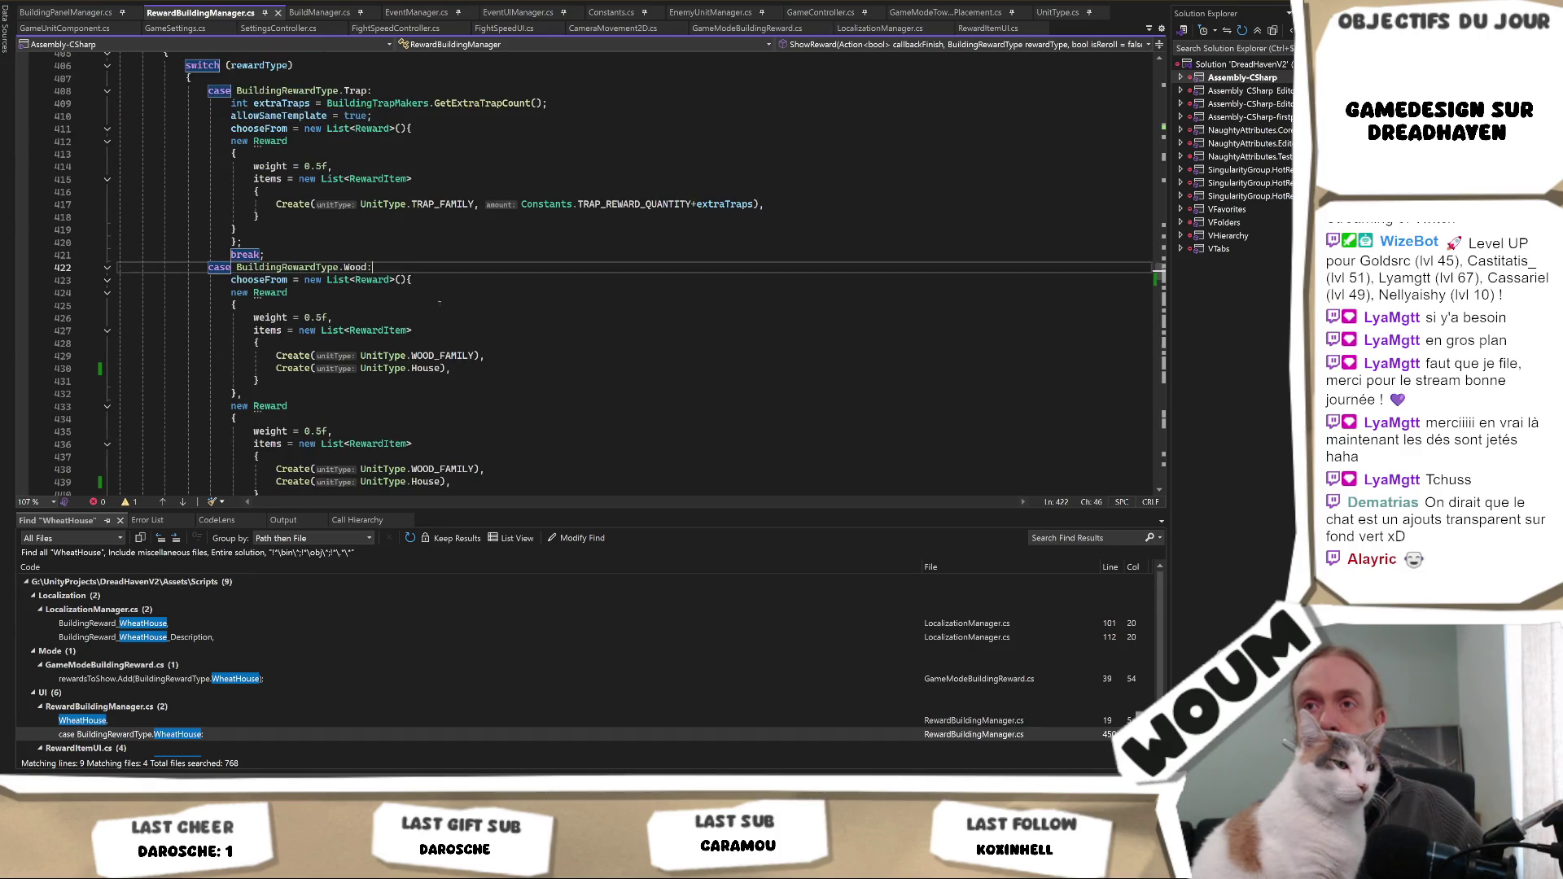
key(ctrl+v)
scroll(255, 447, down, 5)
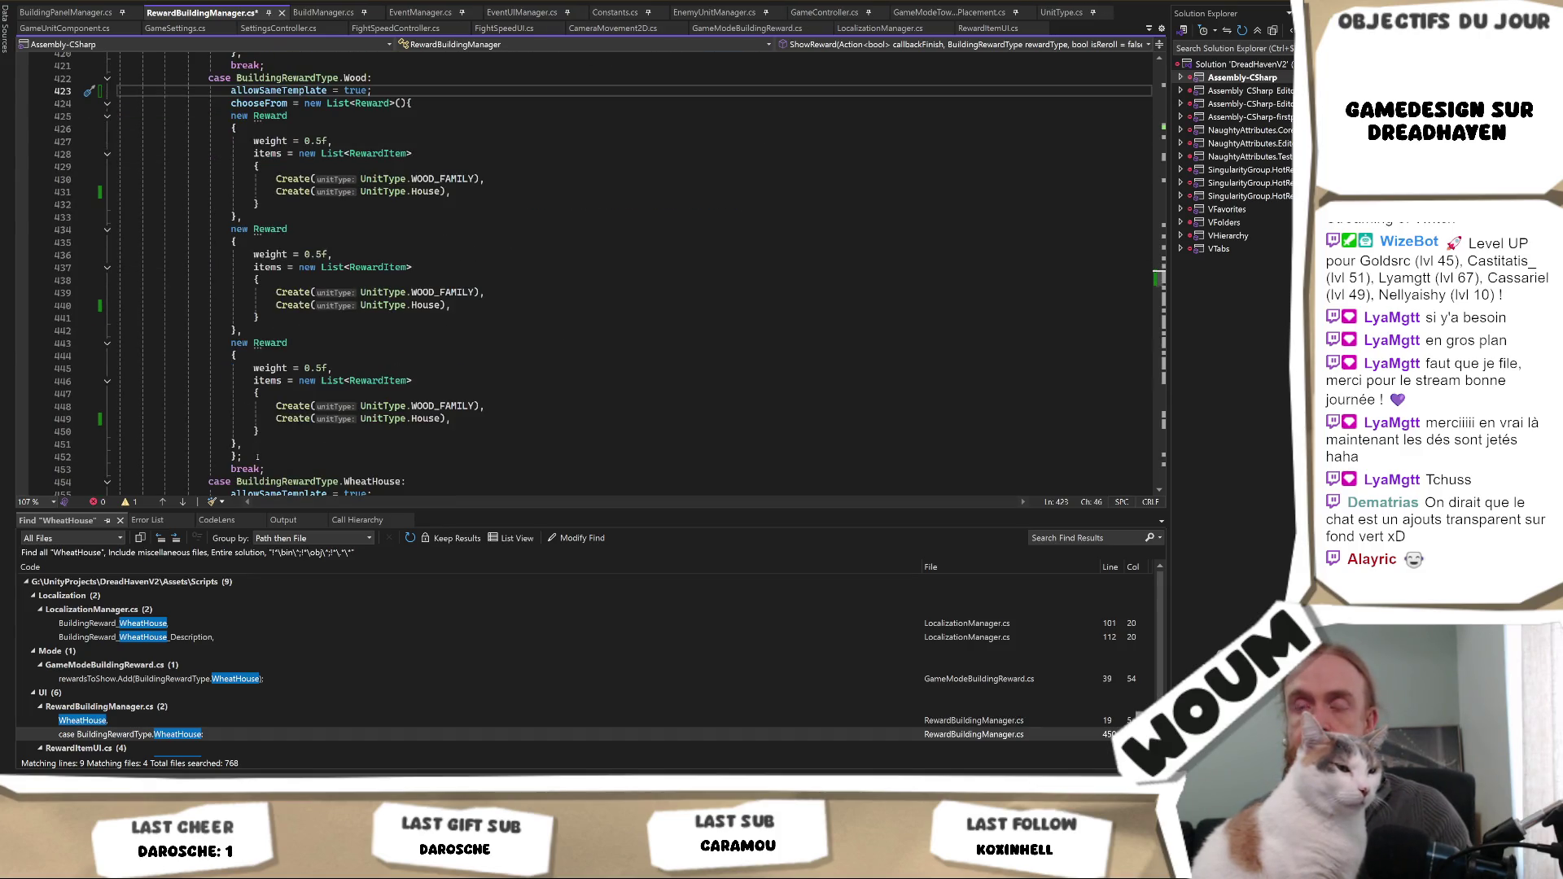
- Delete the second and third Wood Reward blocks, save the script, and return to Unity
mouse_move(247, 444)
mouse_down()
mouse_move(273, 262)
mouse_move(238, 216)
mouse_up()
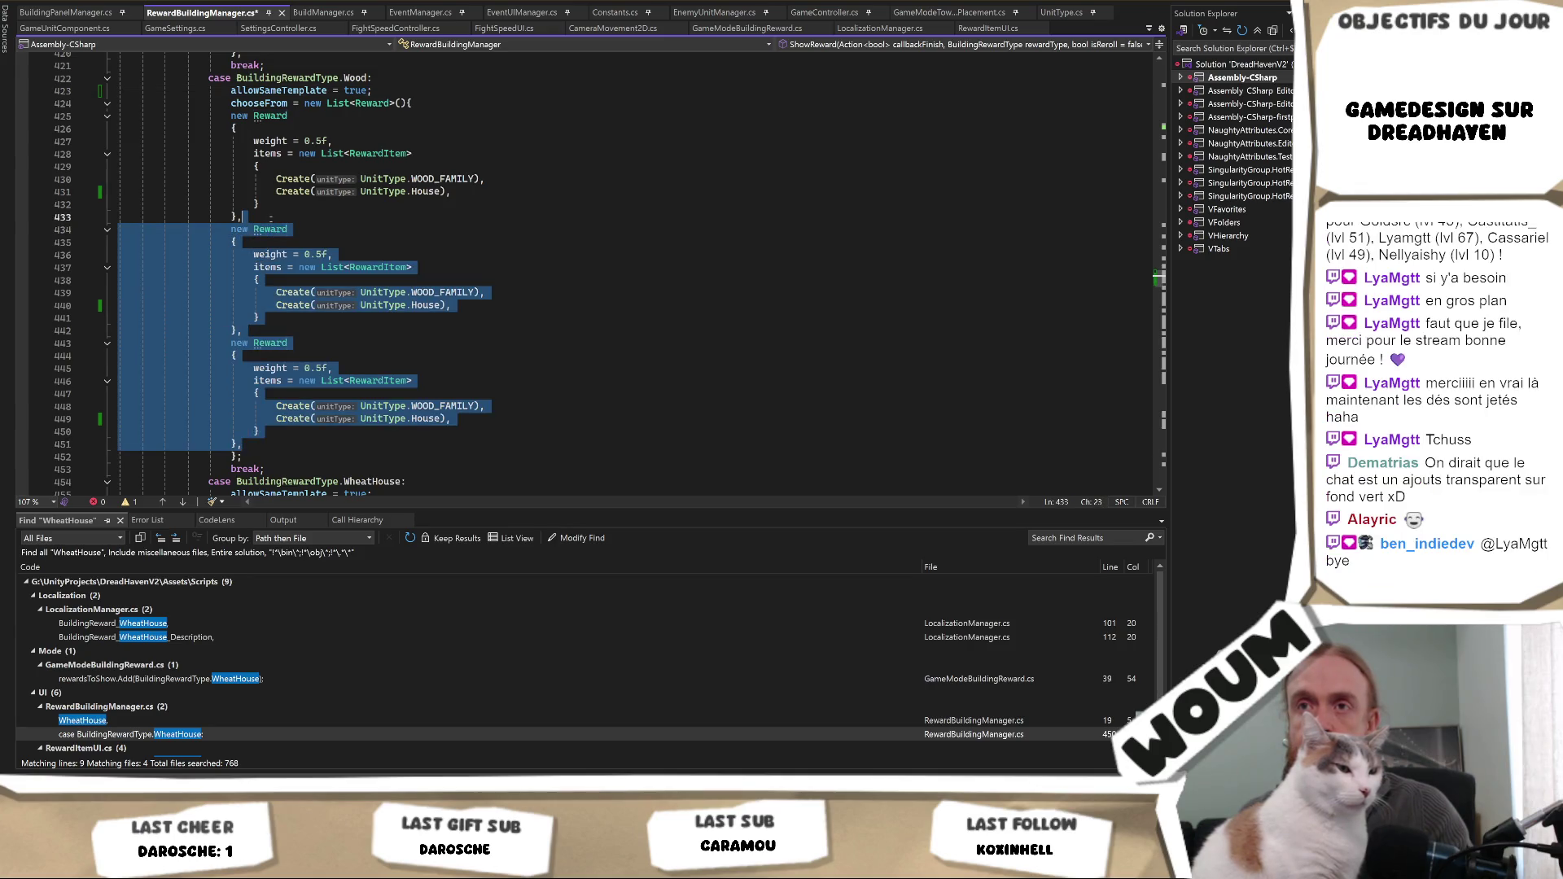
key(Delete)
key(ctrl+s)
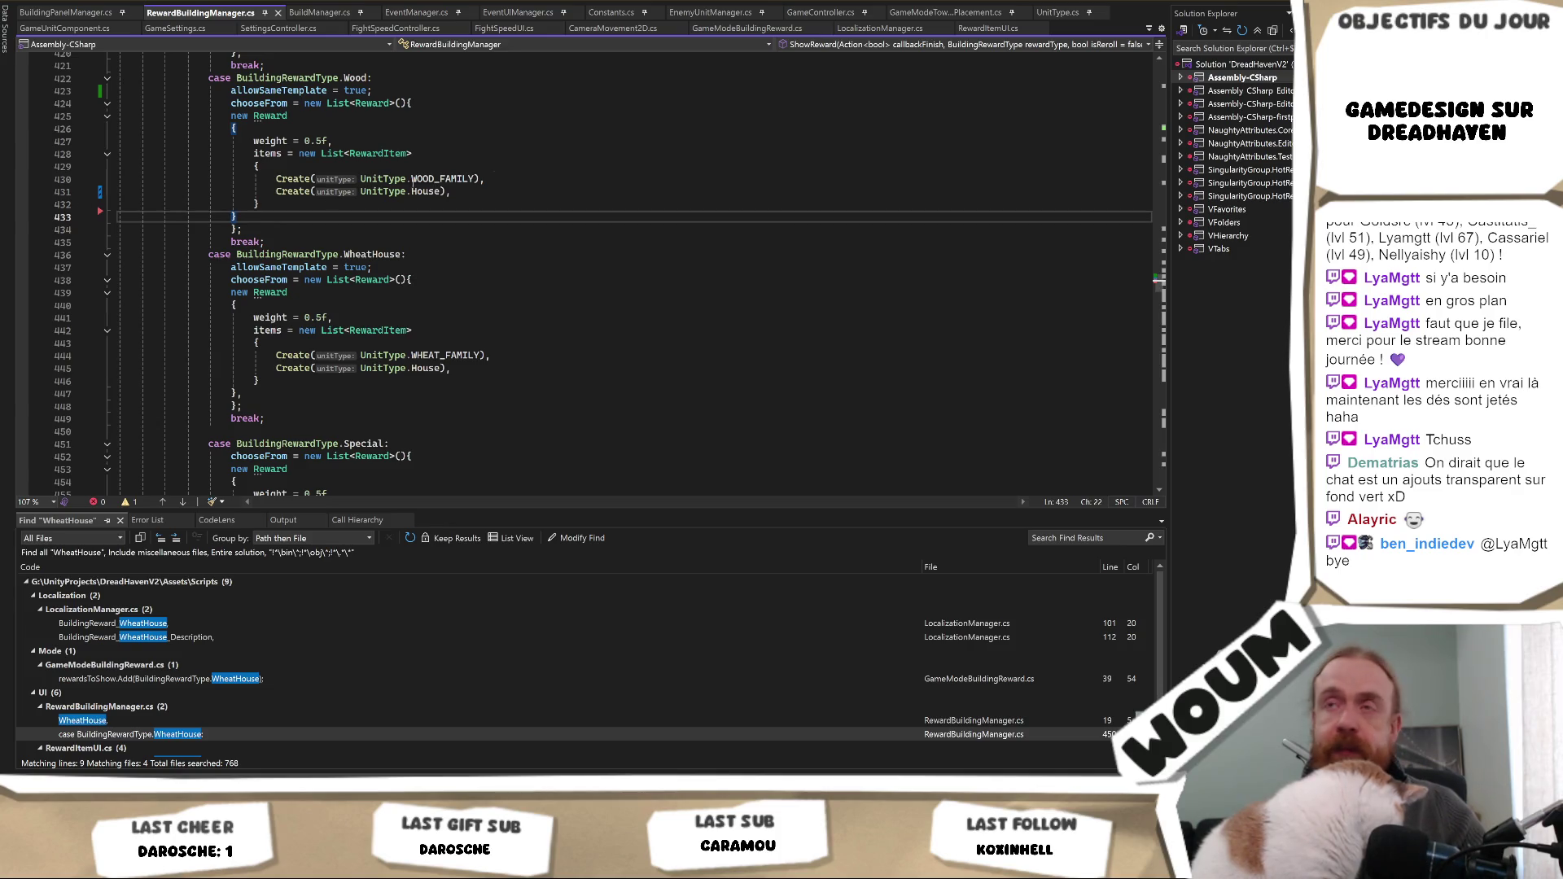
key(alt+Tab)
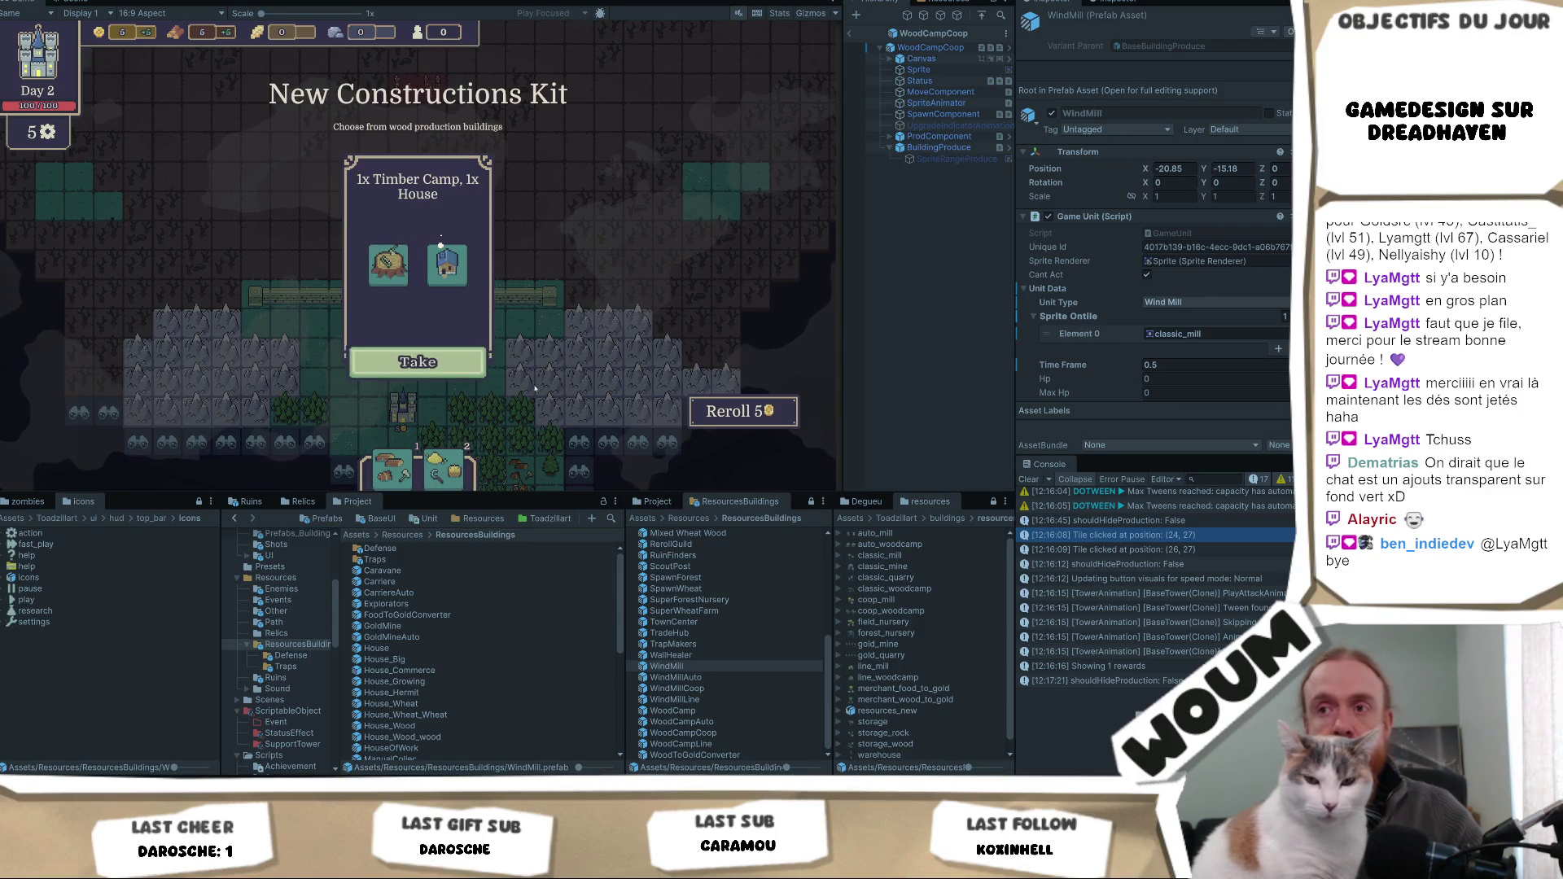
- Reroll the kit and check its offers: Timber Camp, Automatic Chopping, Chopping Camp, each with a House
click(738, 420)
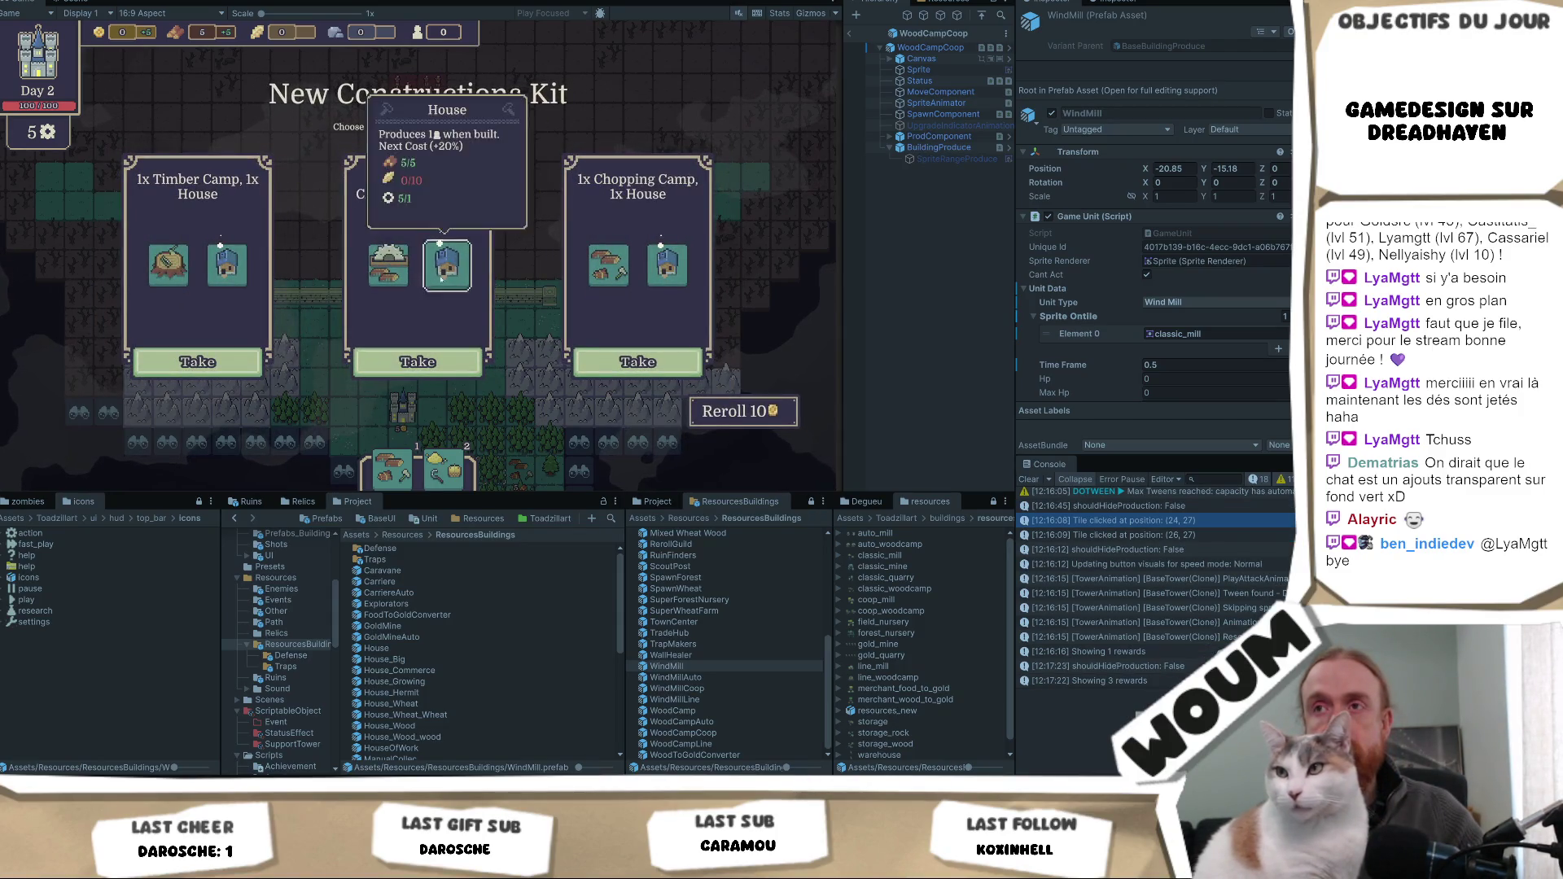
mouse_move(438, 277)
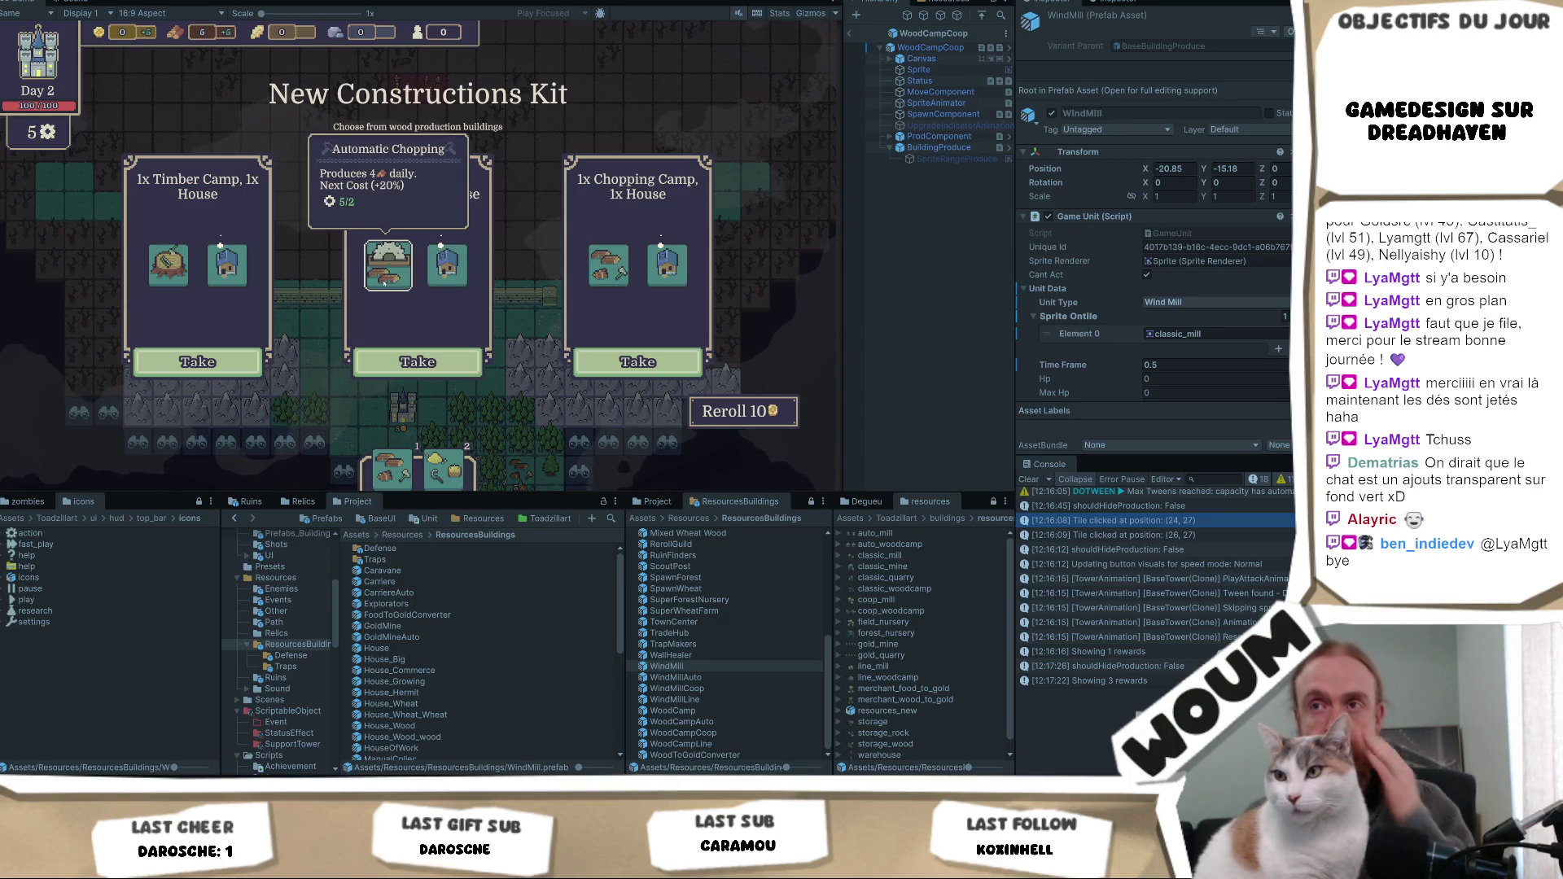
mouse_move(169, 269)
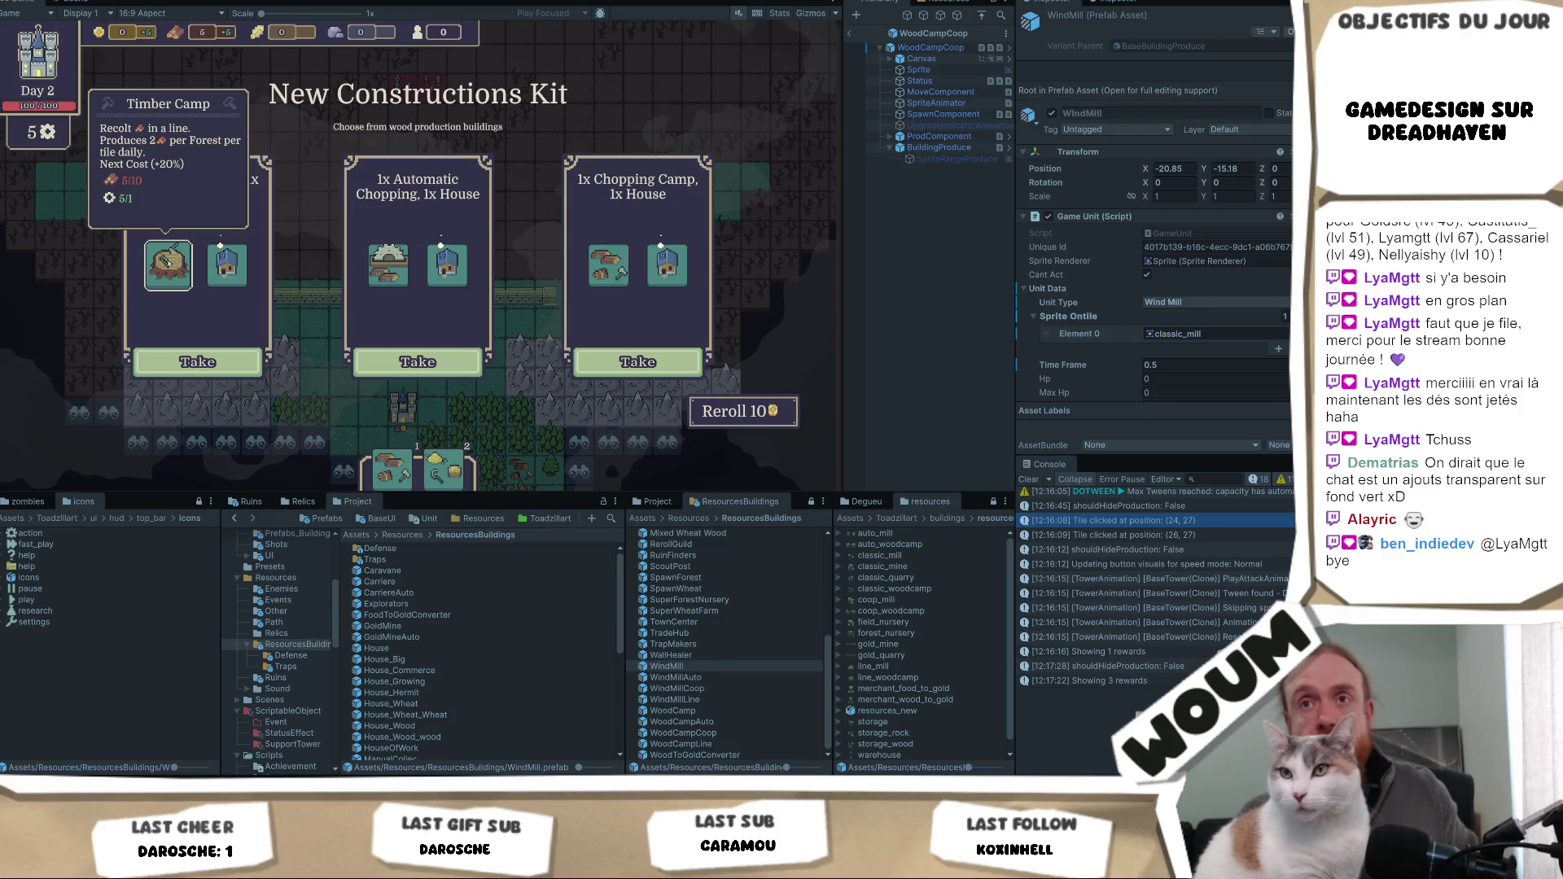
mouse_move(217, 279)
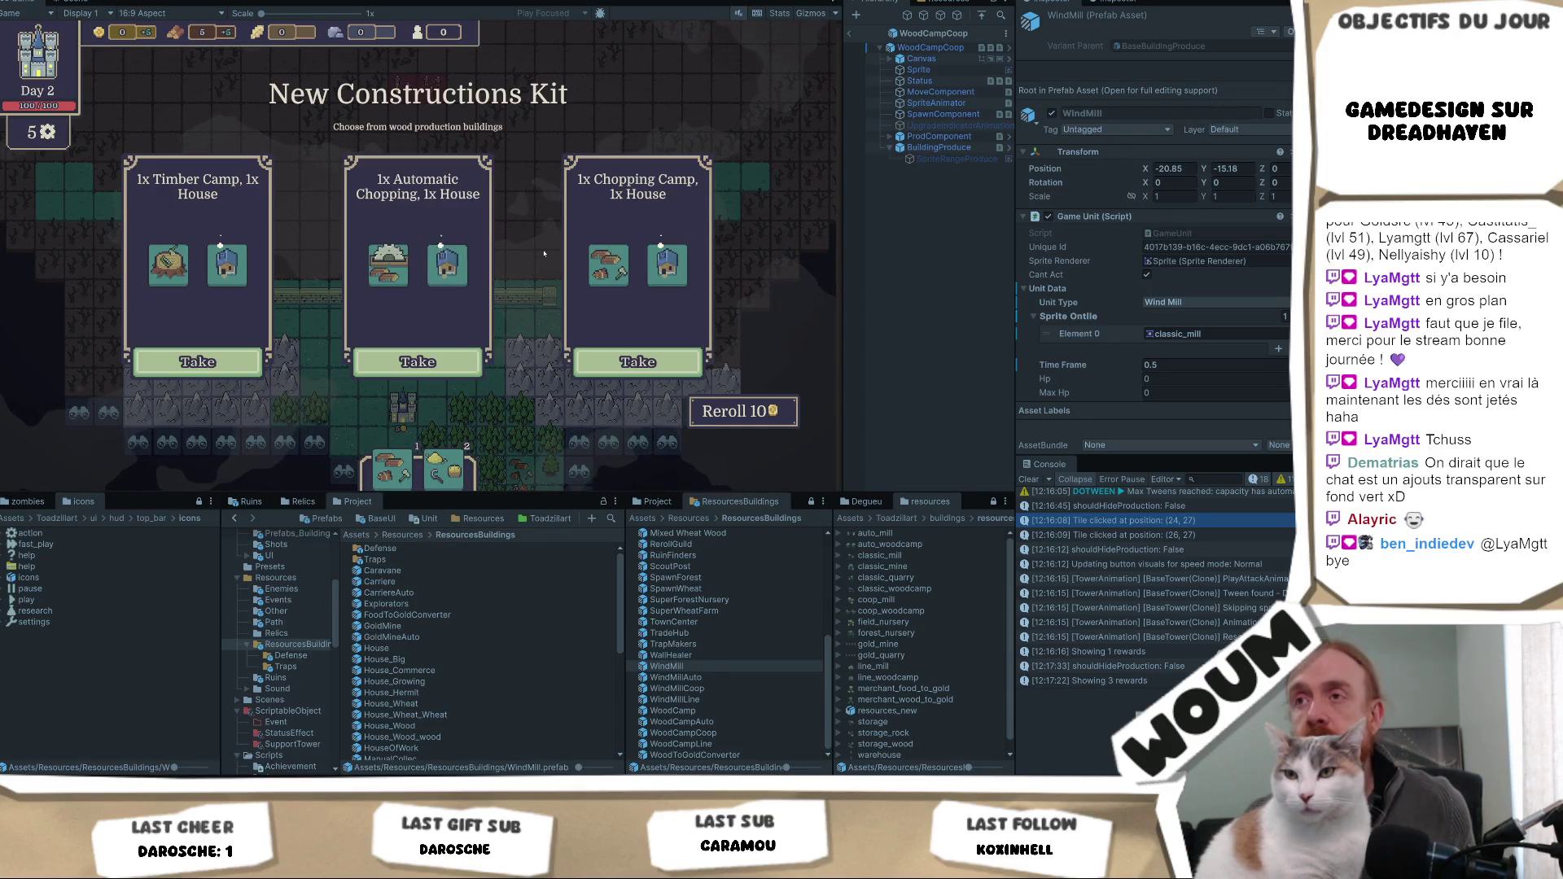
mouse_move(657, 275)
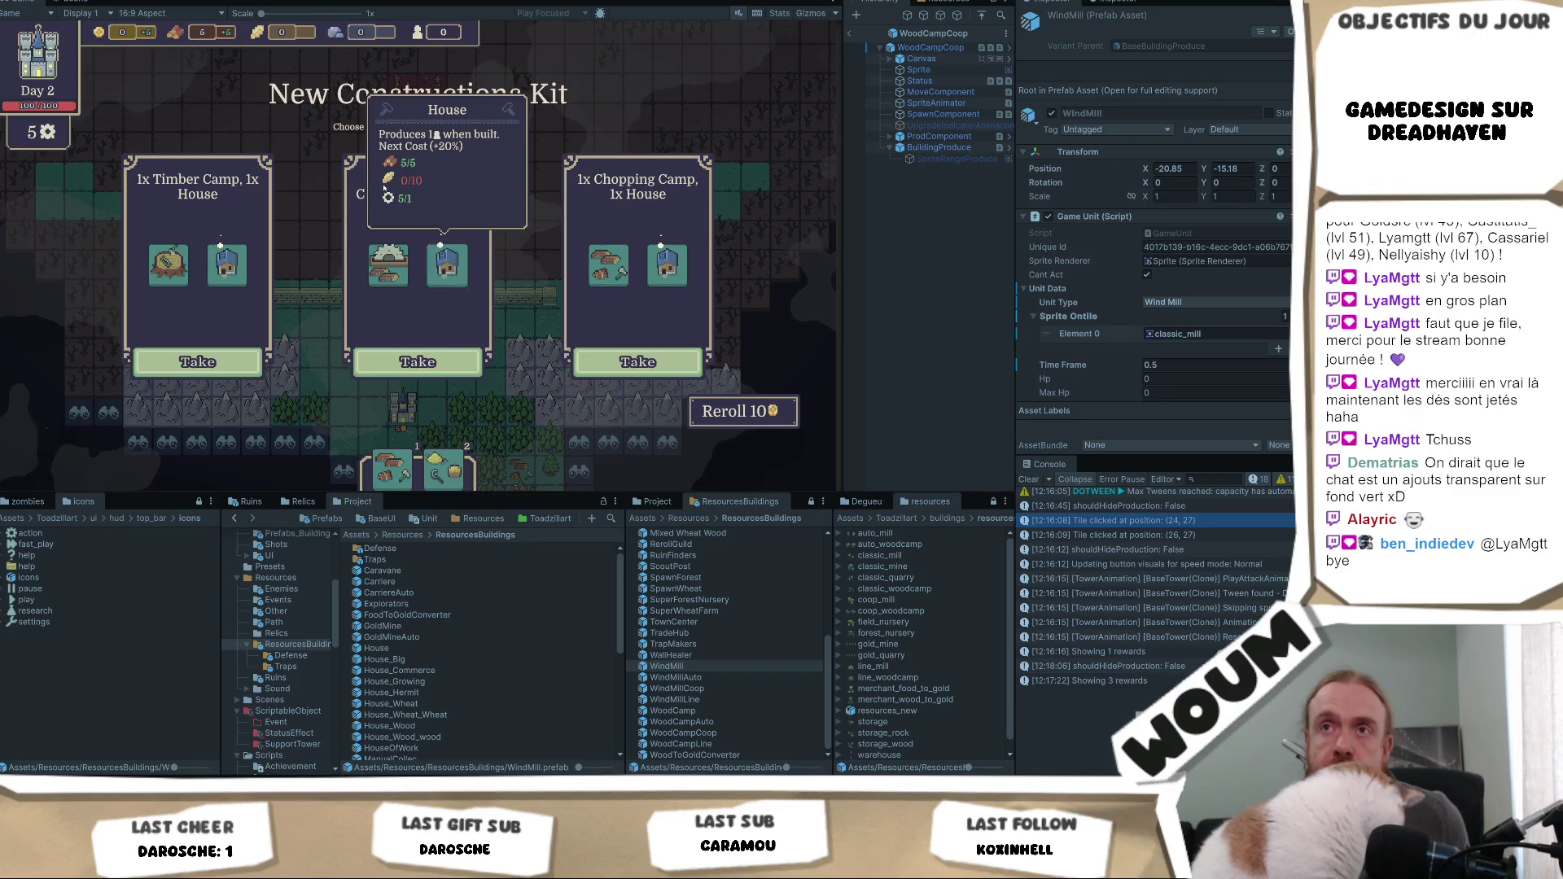
mouse_move(231, 34)
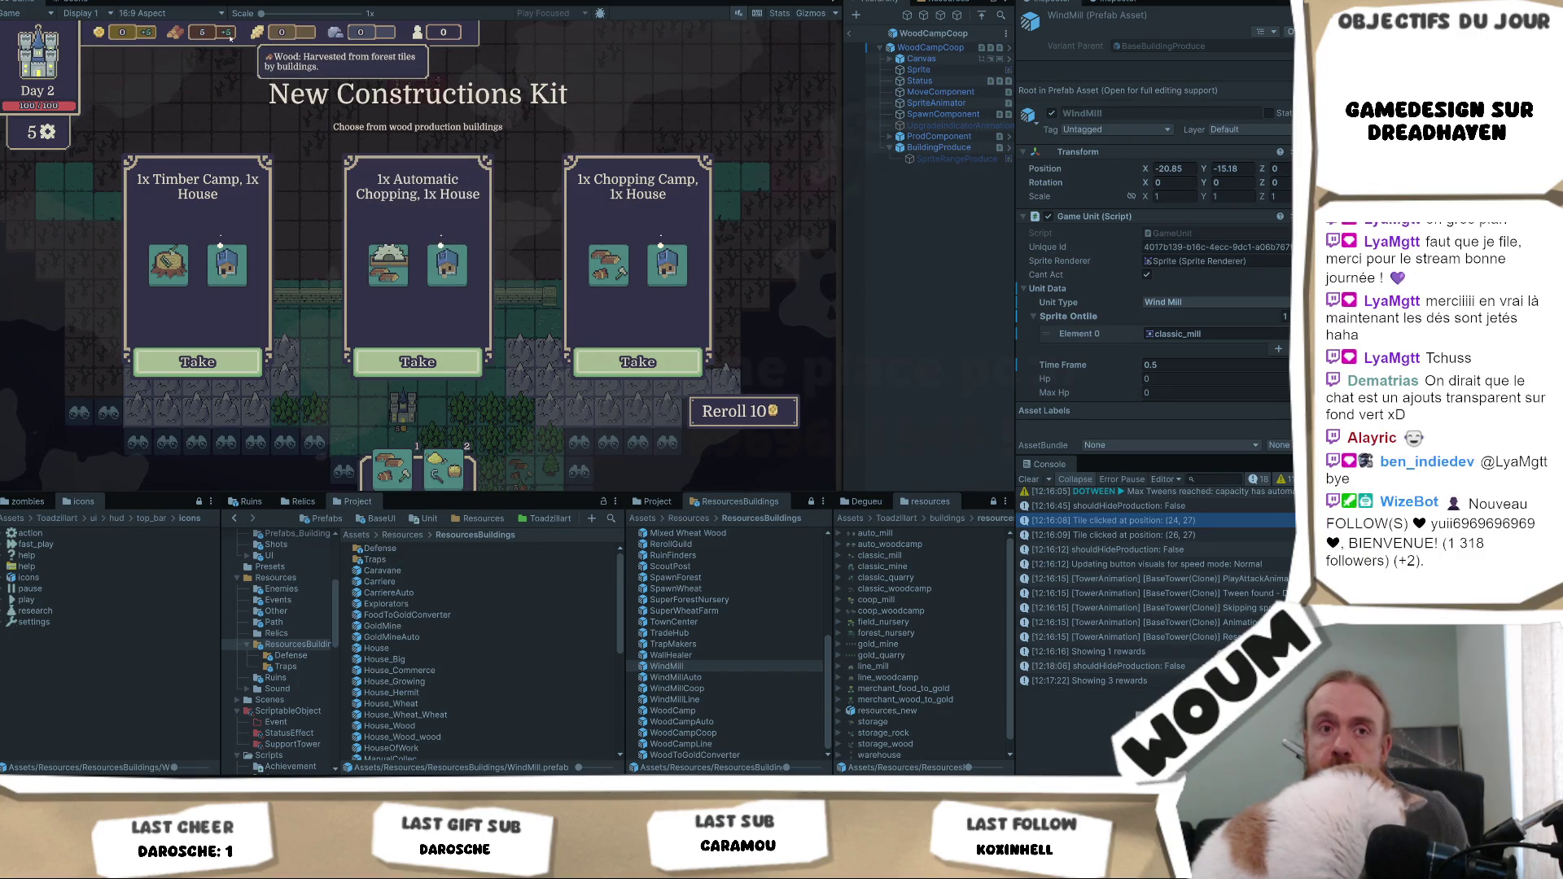
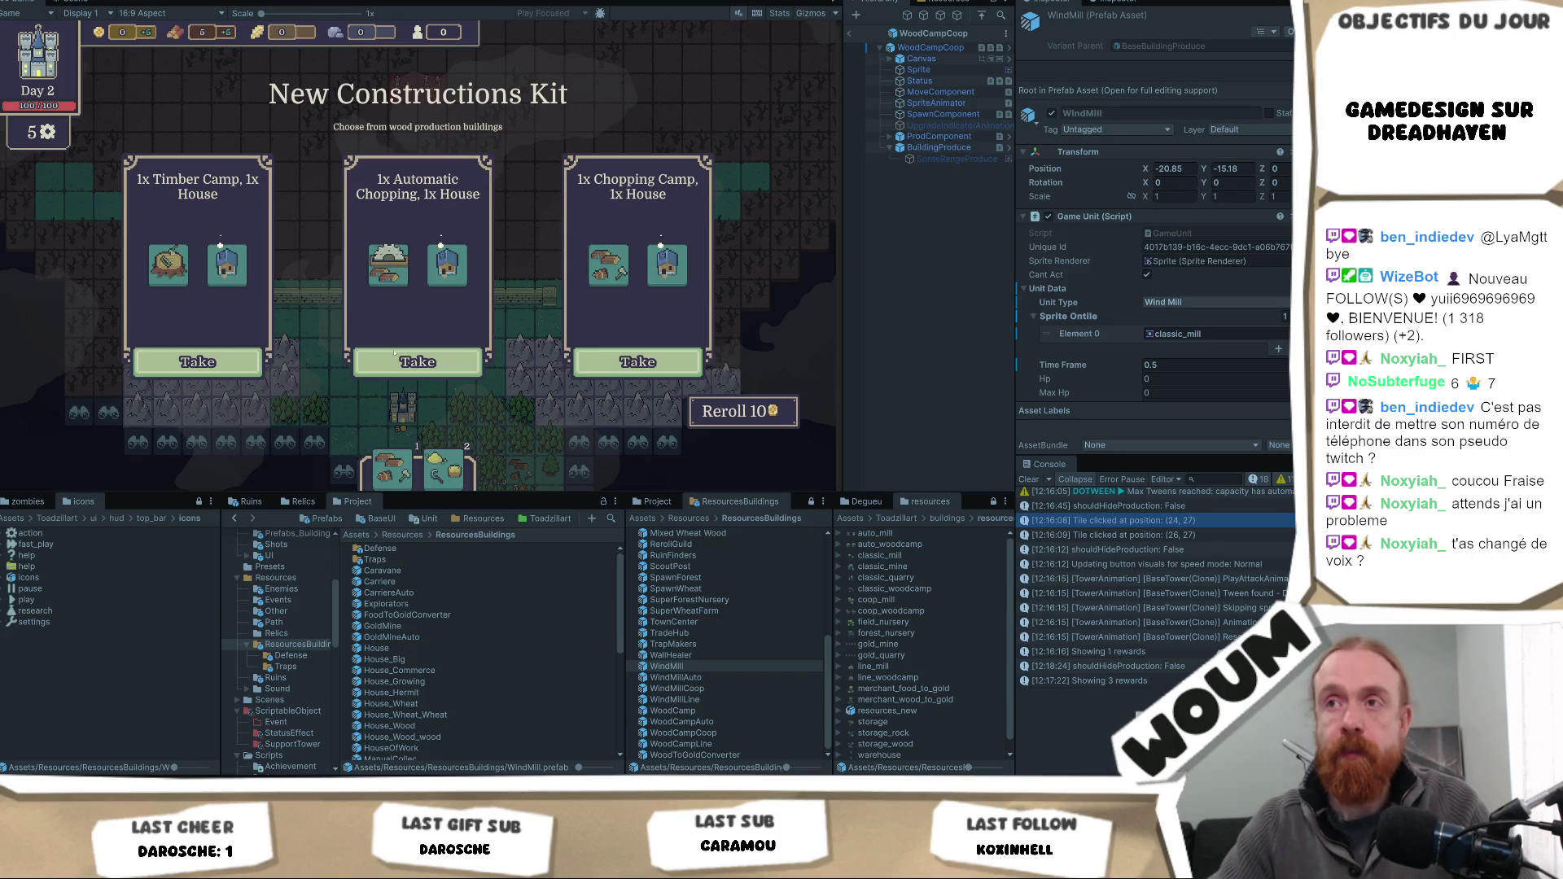
- Take the Automatic Chopping and House kit from the middle card
mouse_move(396, 264)
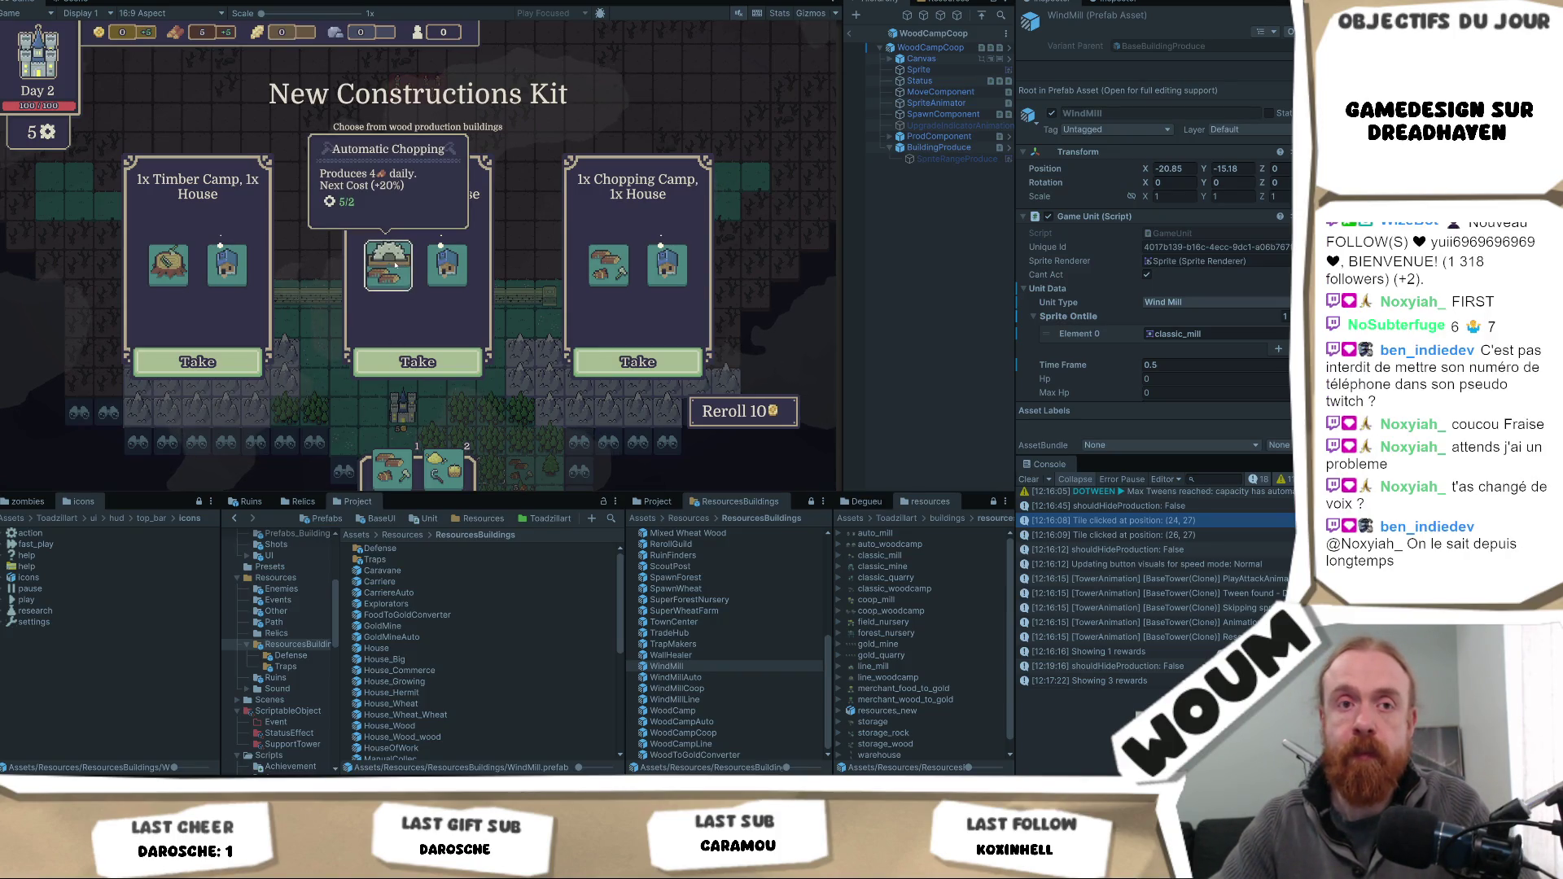
mouse_move(446, 251)
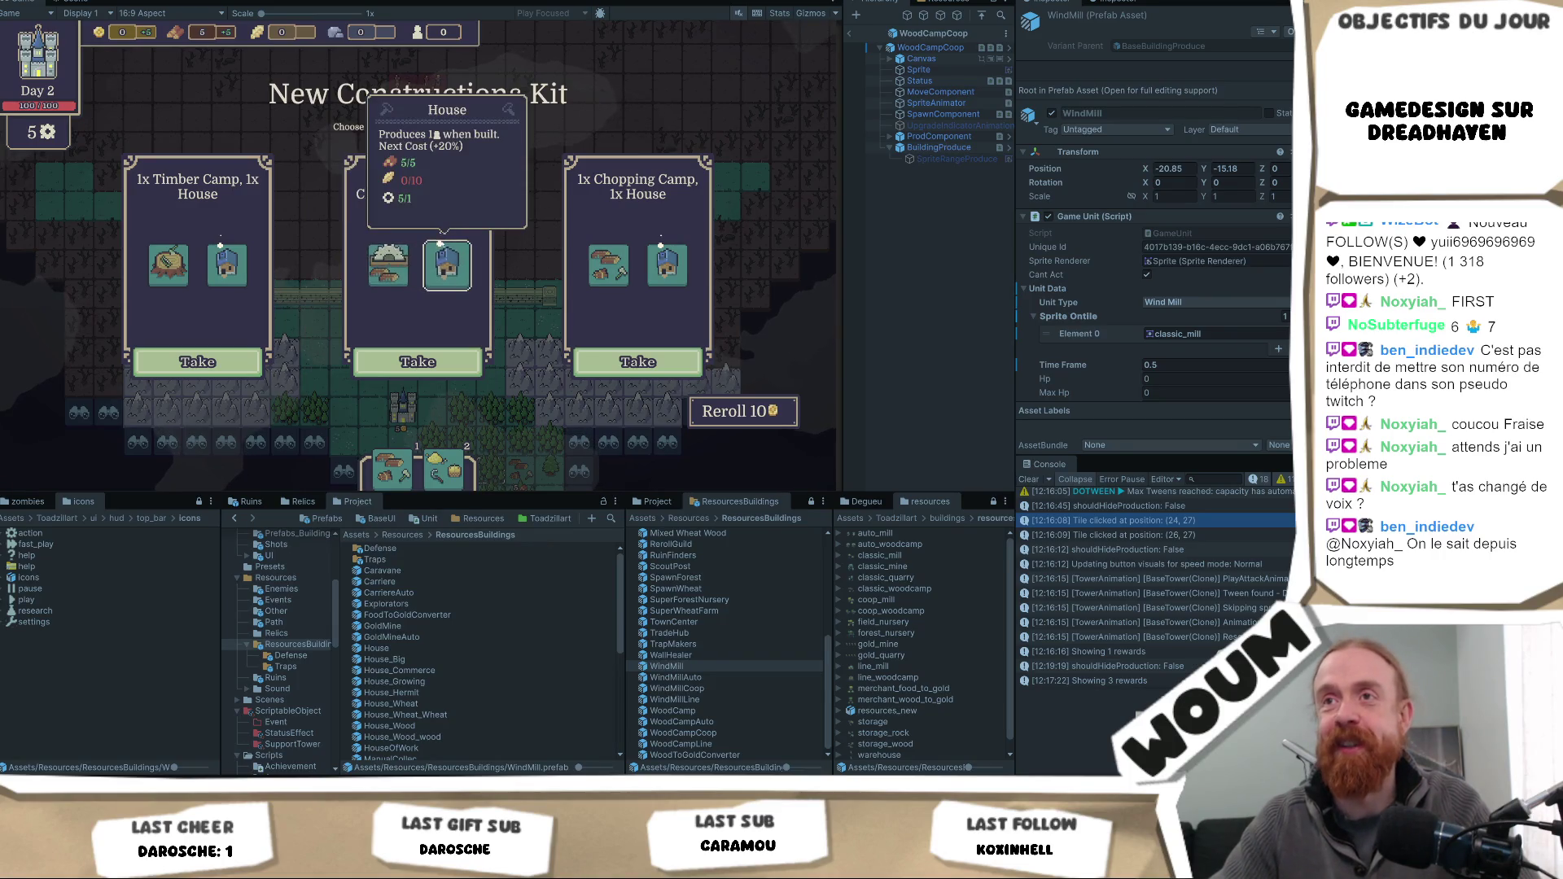
mouse_move(620, 255)
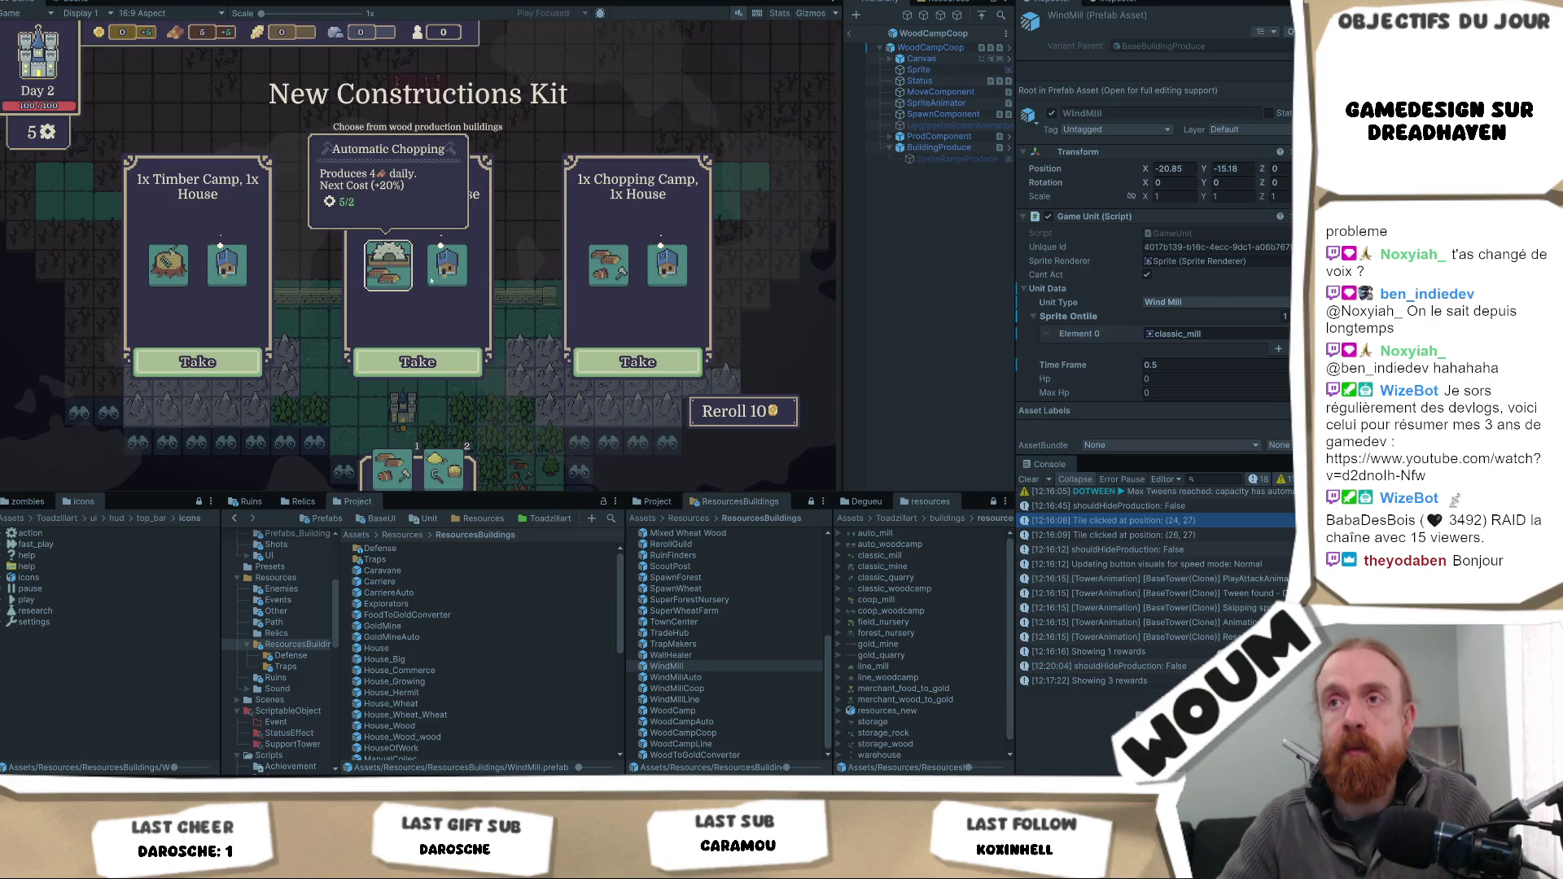
mouse_move(608, 284)
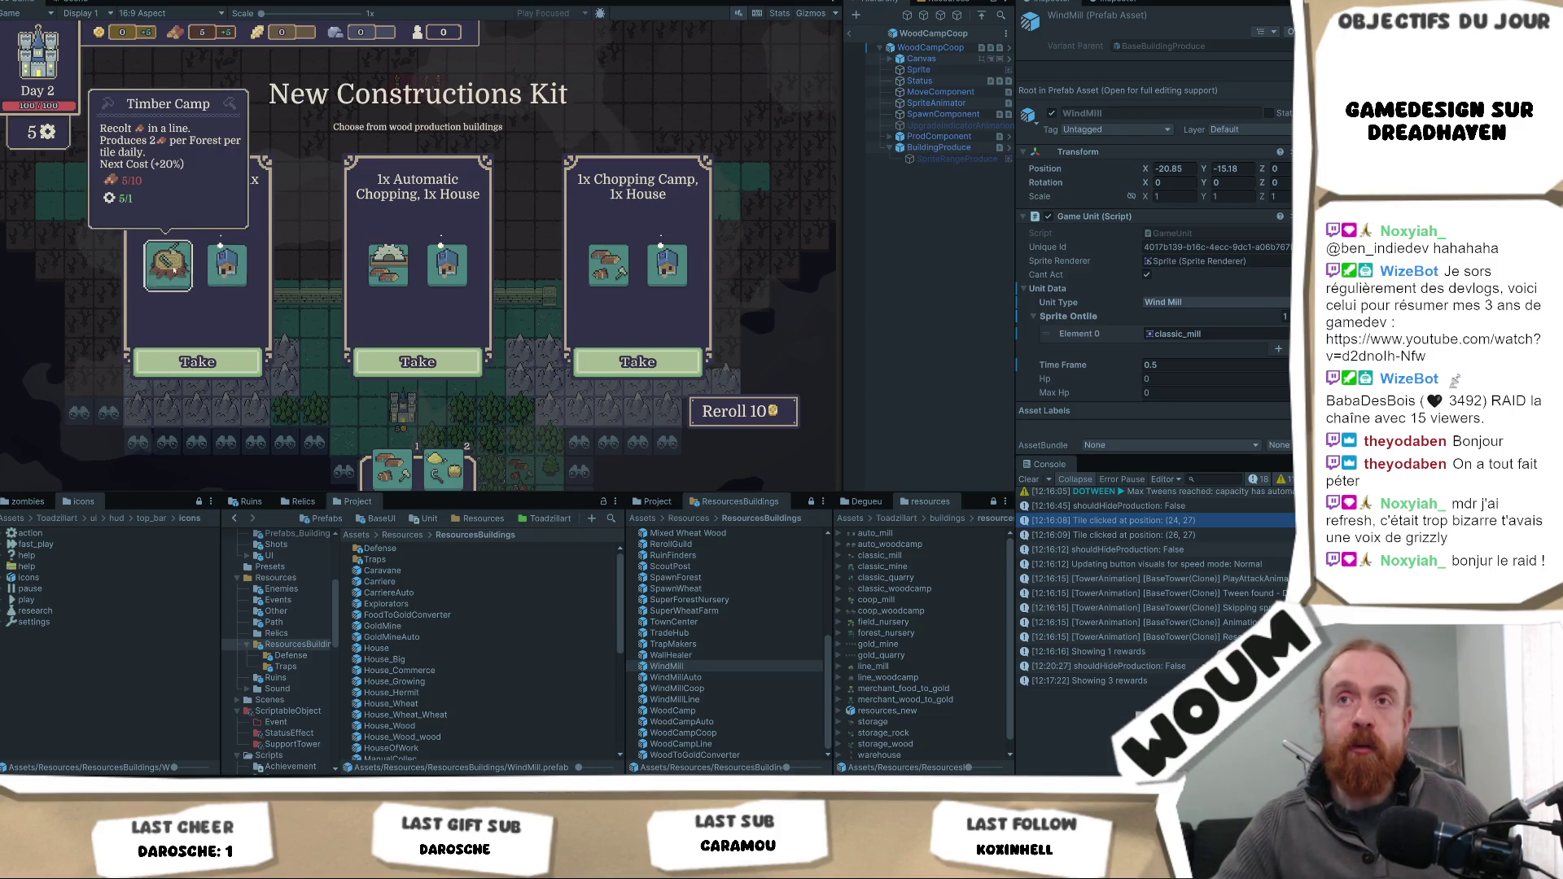
mouse_move(228, 277)
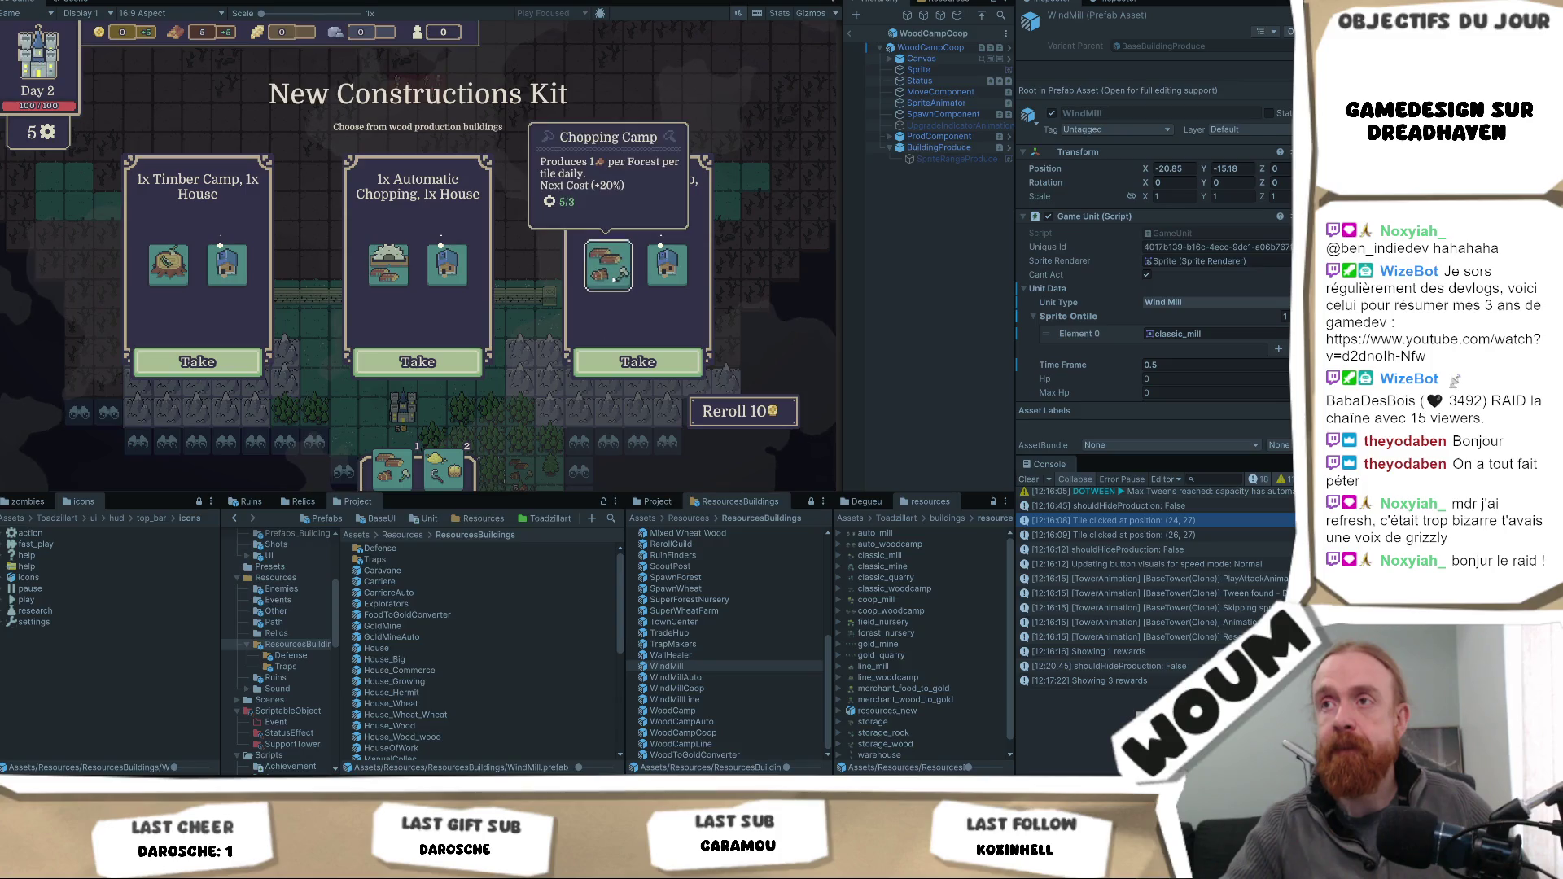
mouse_move(379, 457)
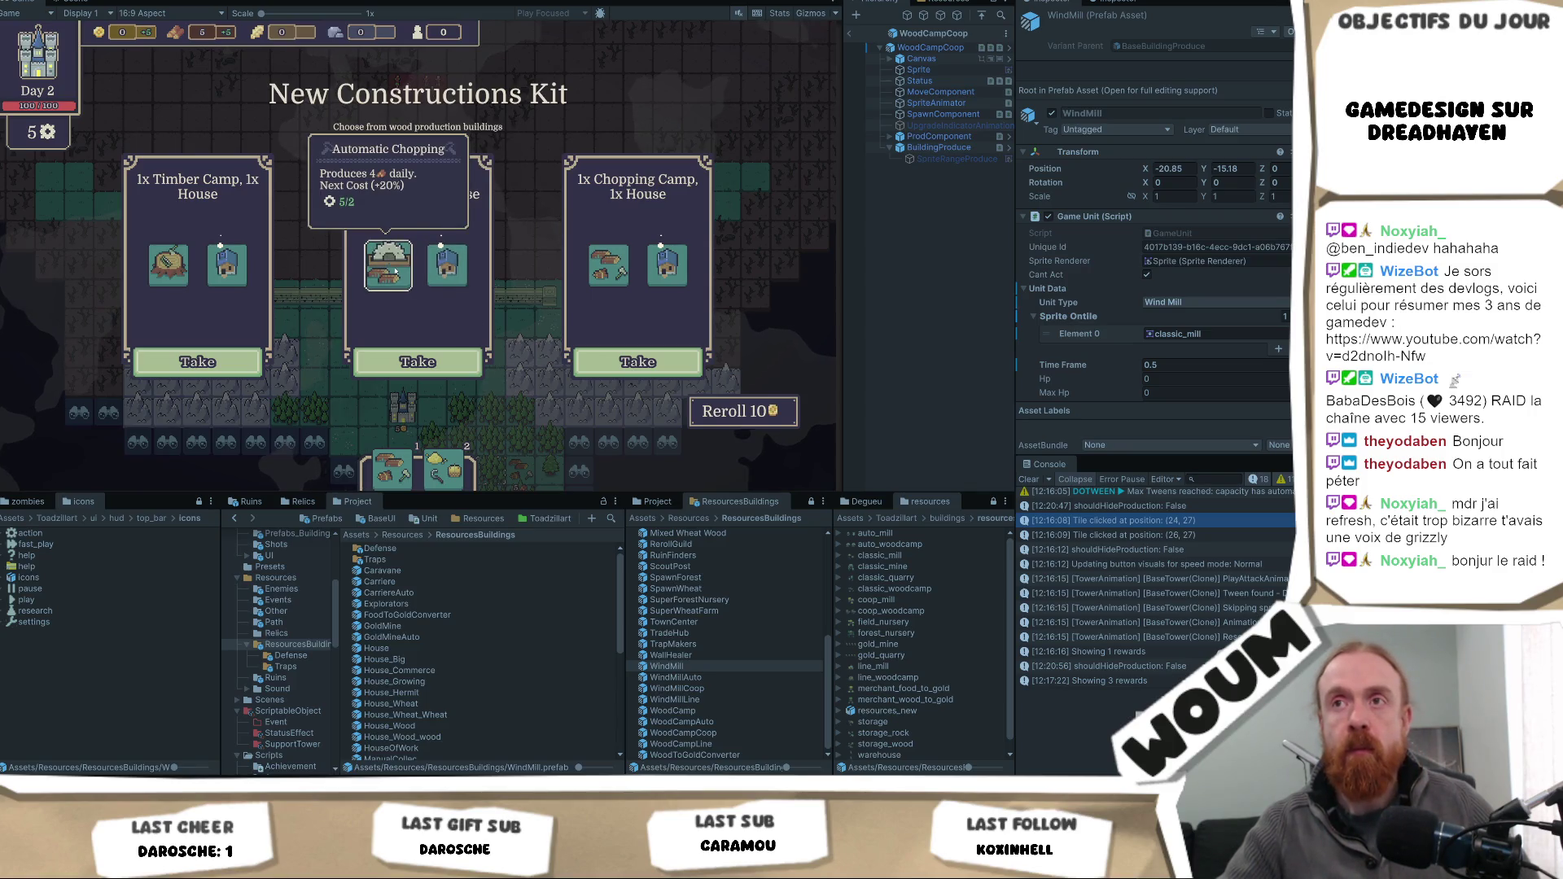
click(418, 361)
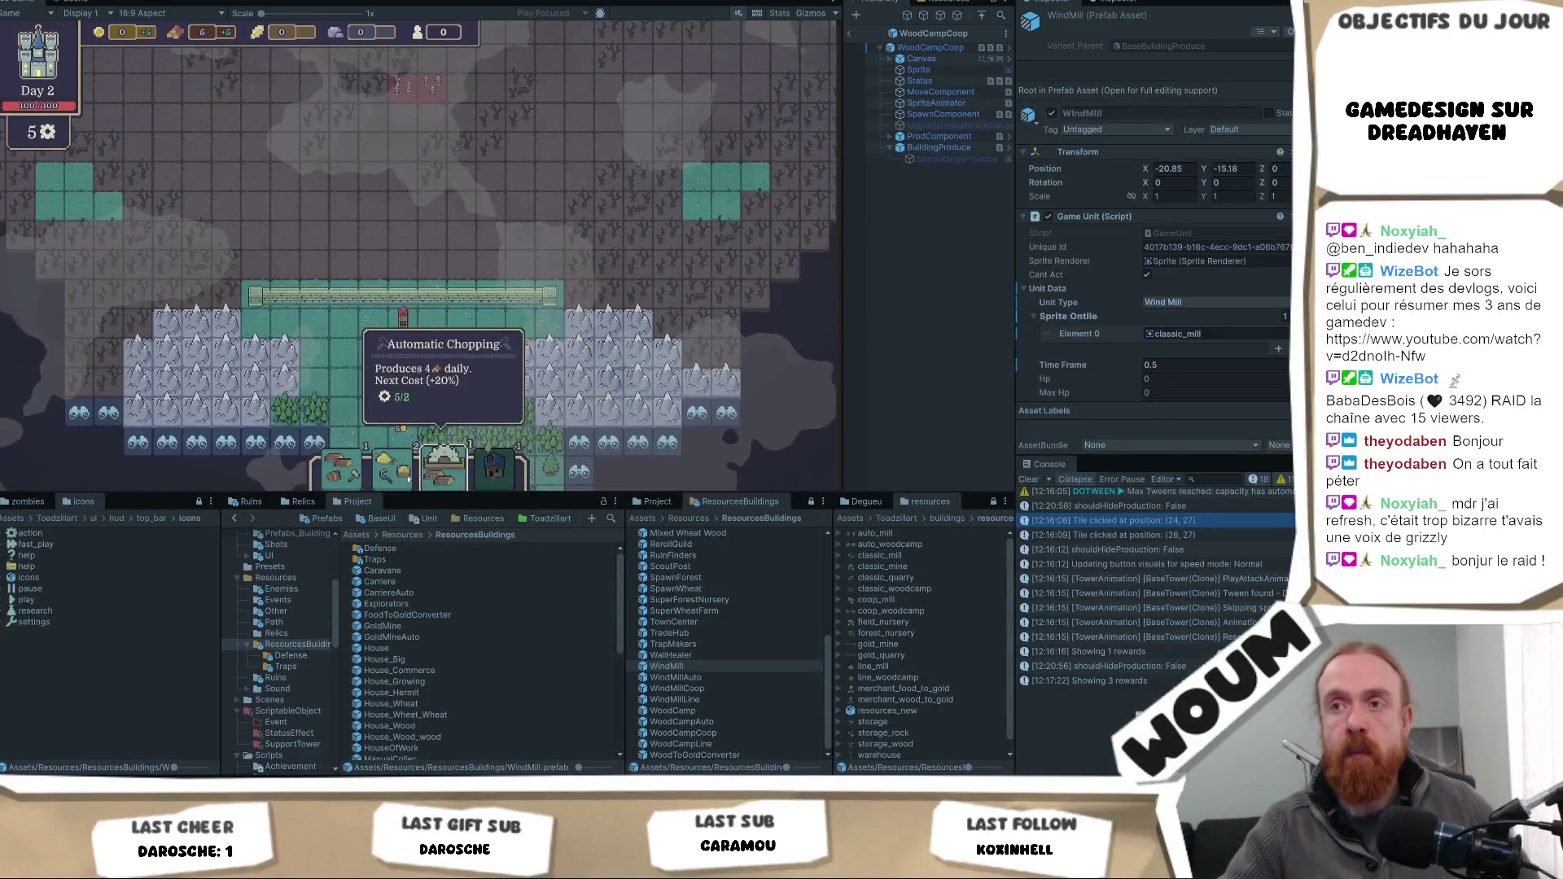
- Select two map tiles, including the one above the castle, then reload the playtest with Ctrl+P
mouse_move(349, 481)
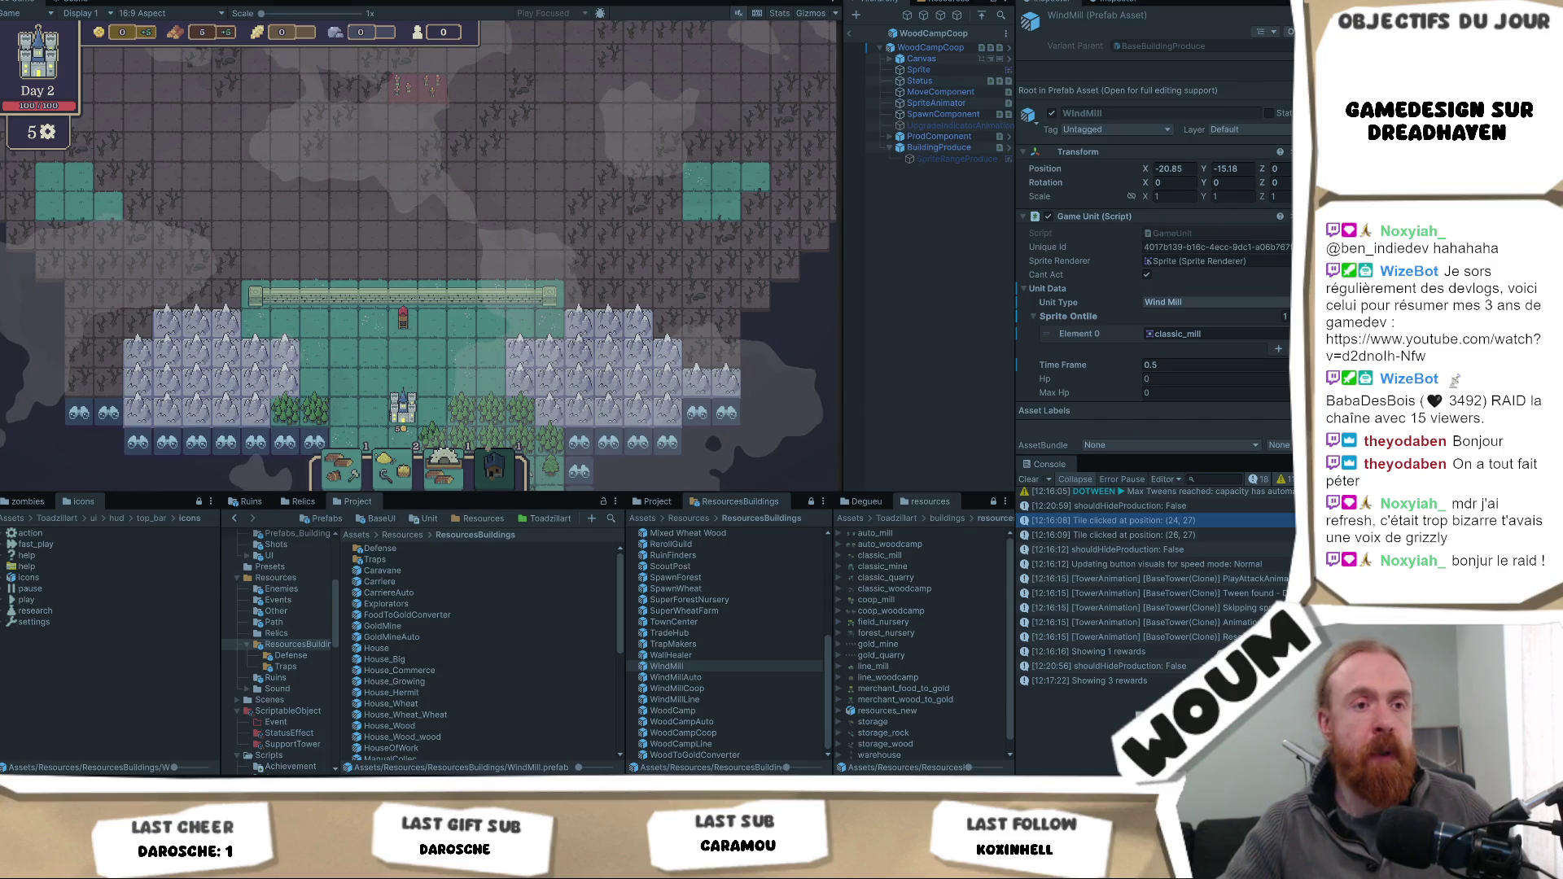
click(277, 411)
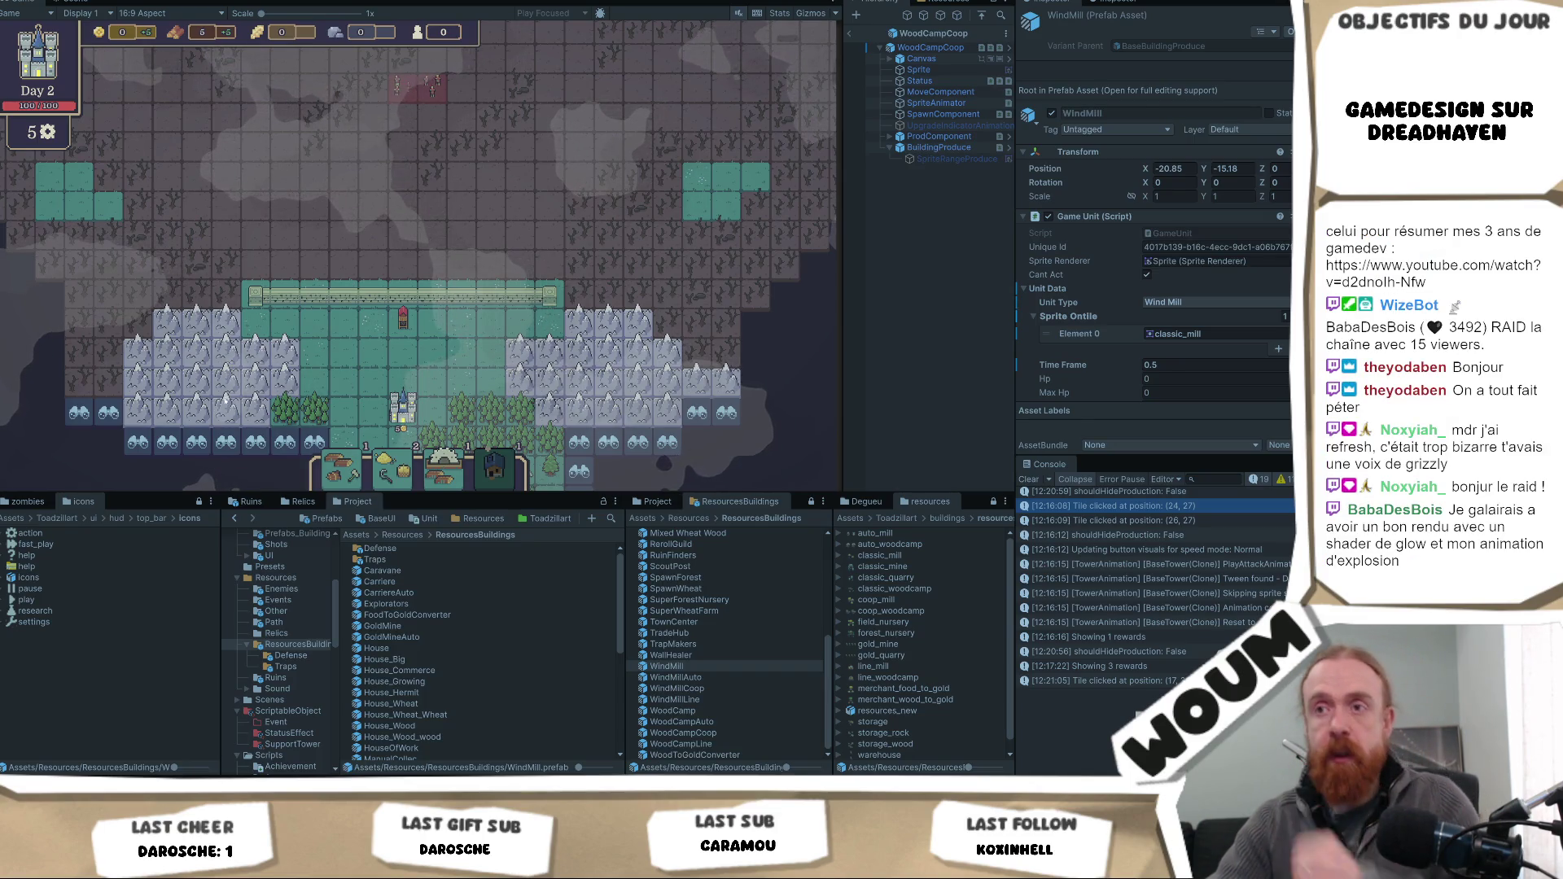
click(402, 384)
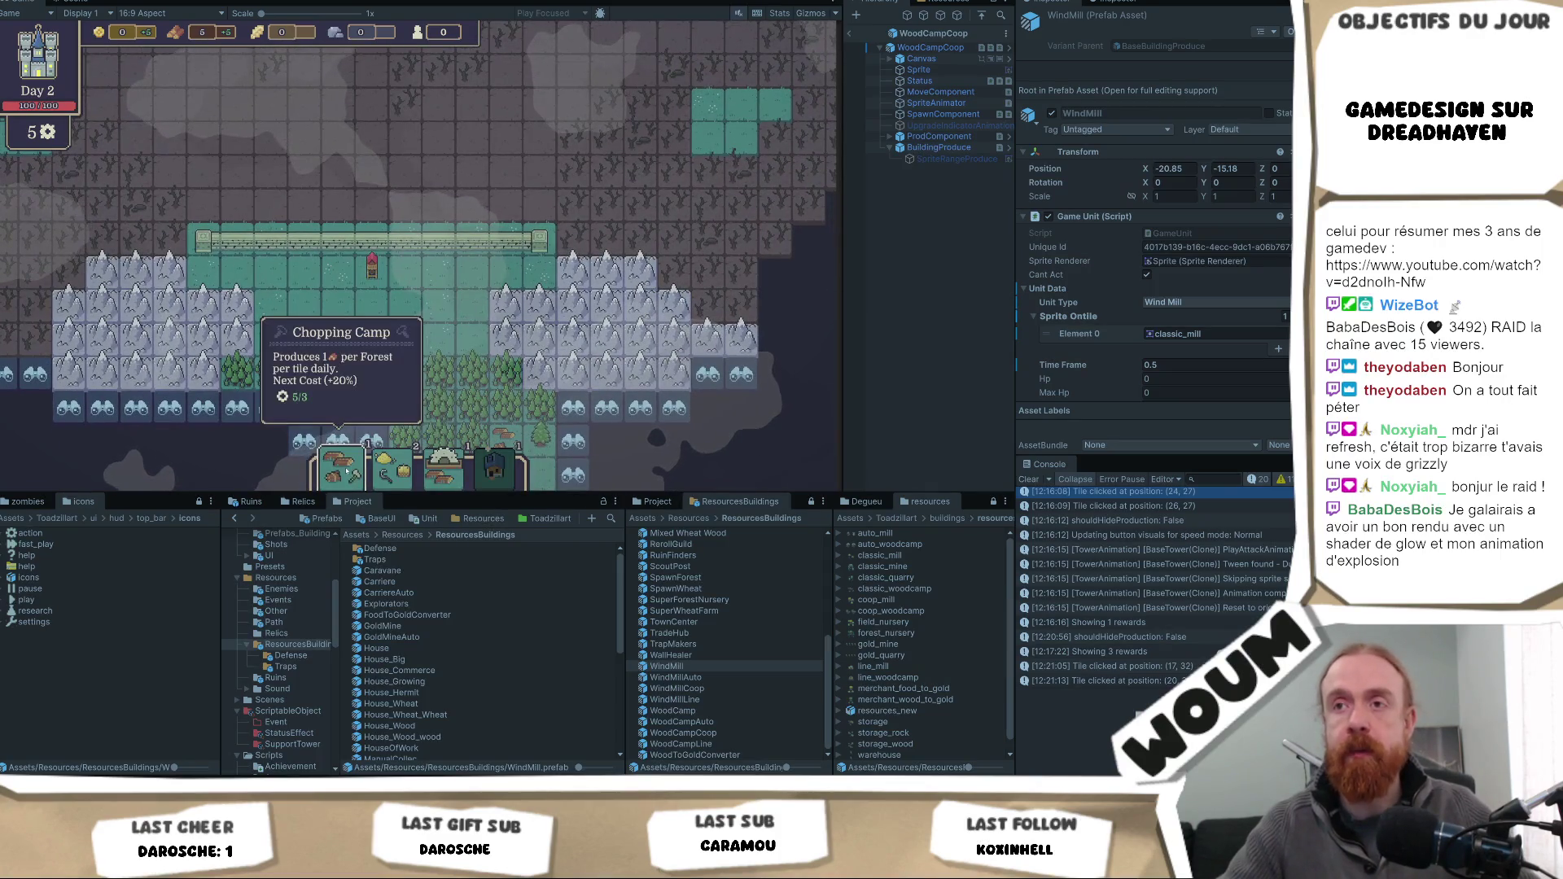
key(ctrl+p)
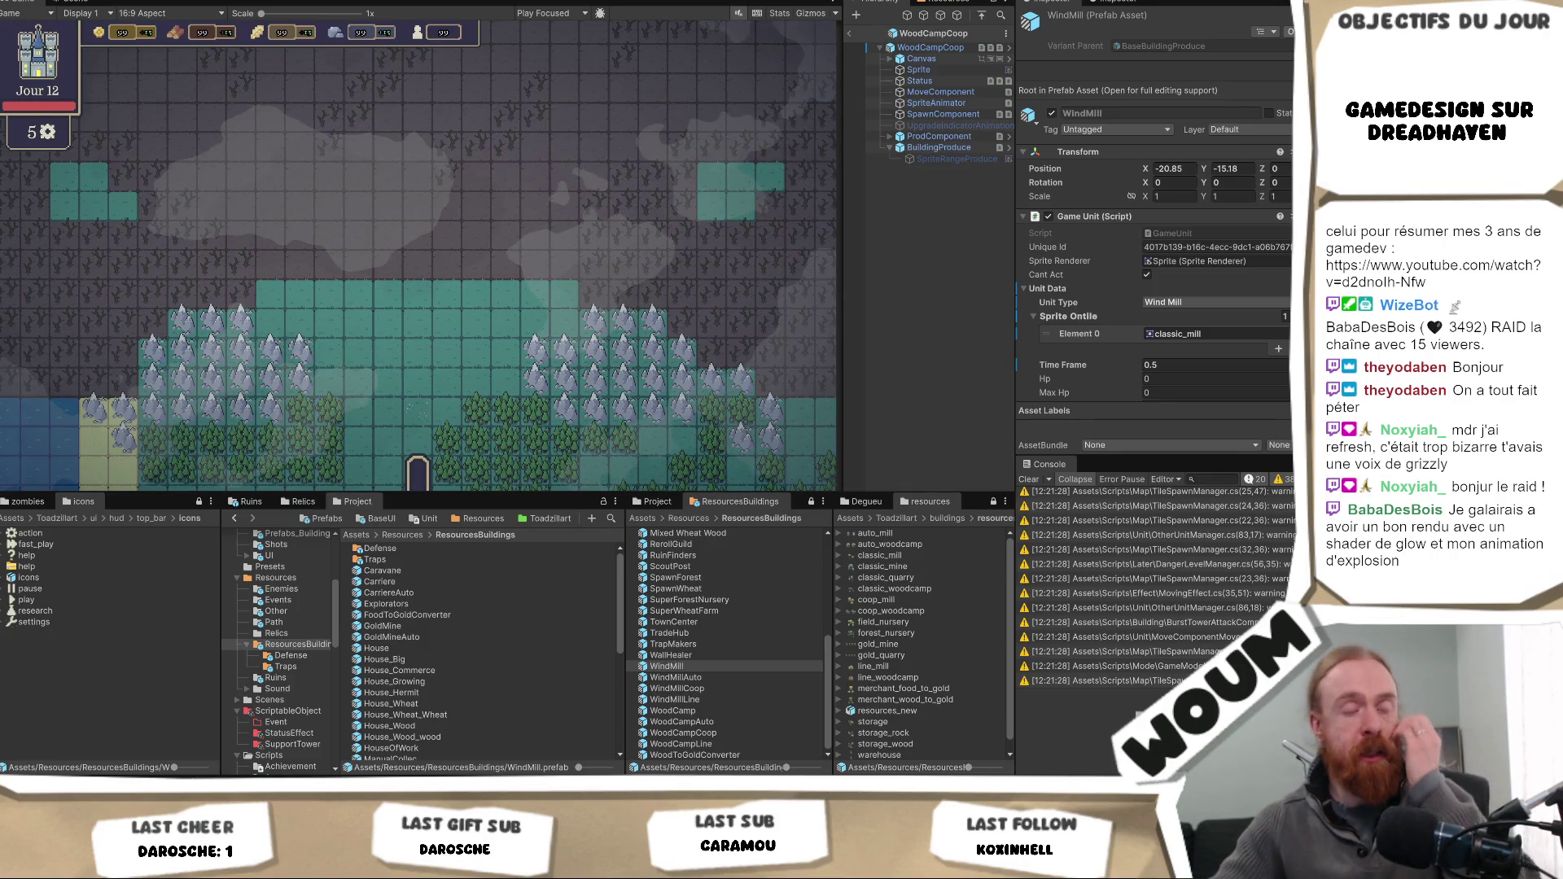
scroll(496, 701, down, 10)
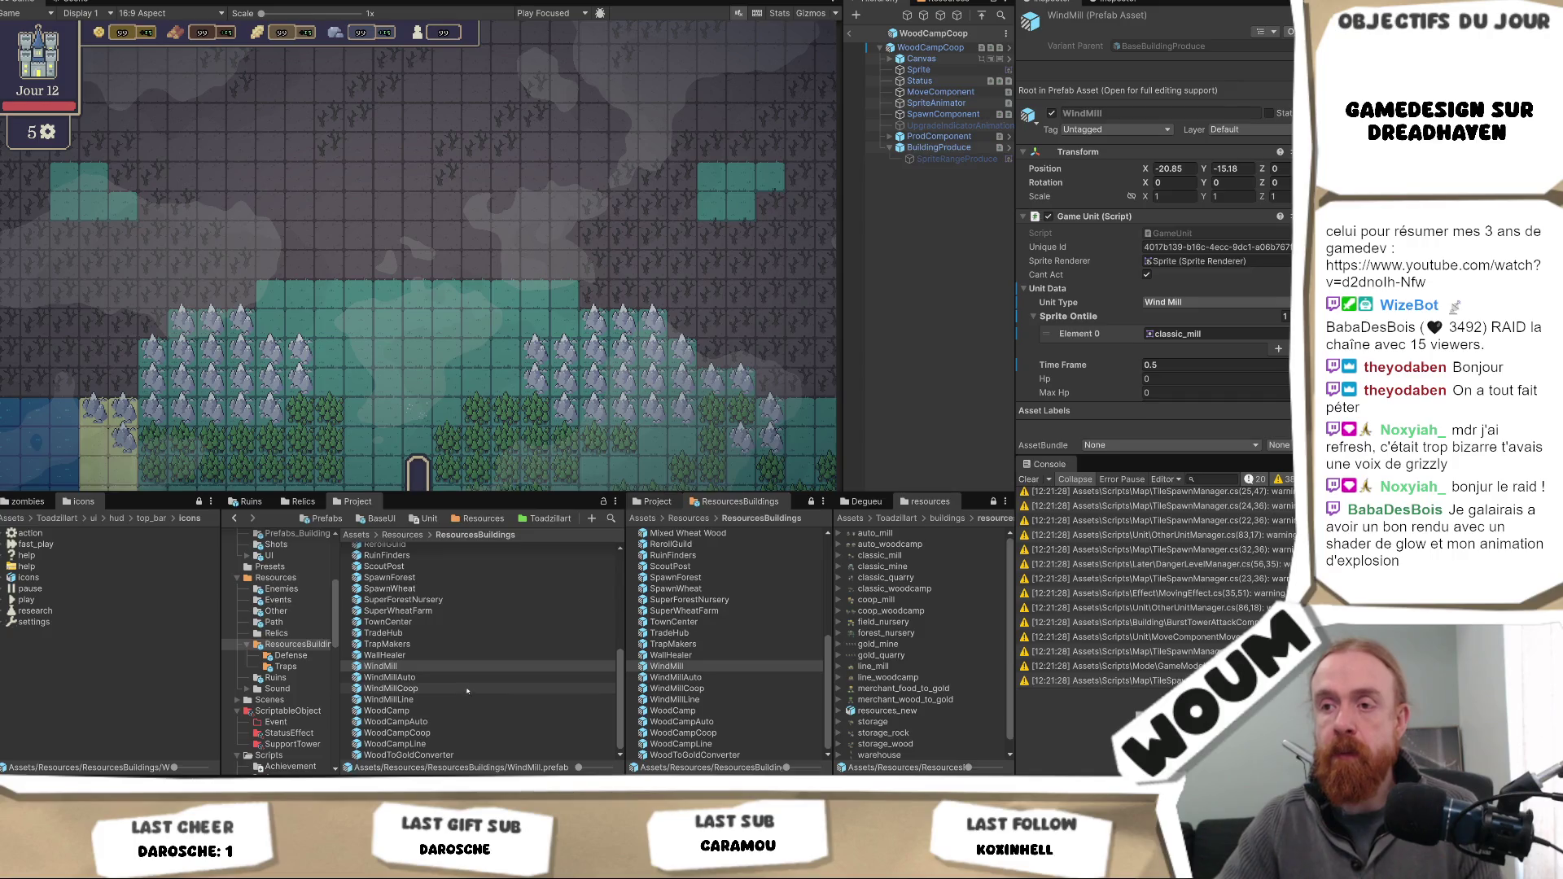
- Edit WindMillAuto's daily wheat production value and save, then open the WoodCampAuto prefab
click(468, 678)
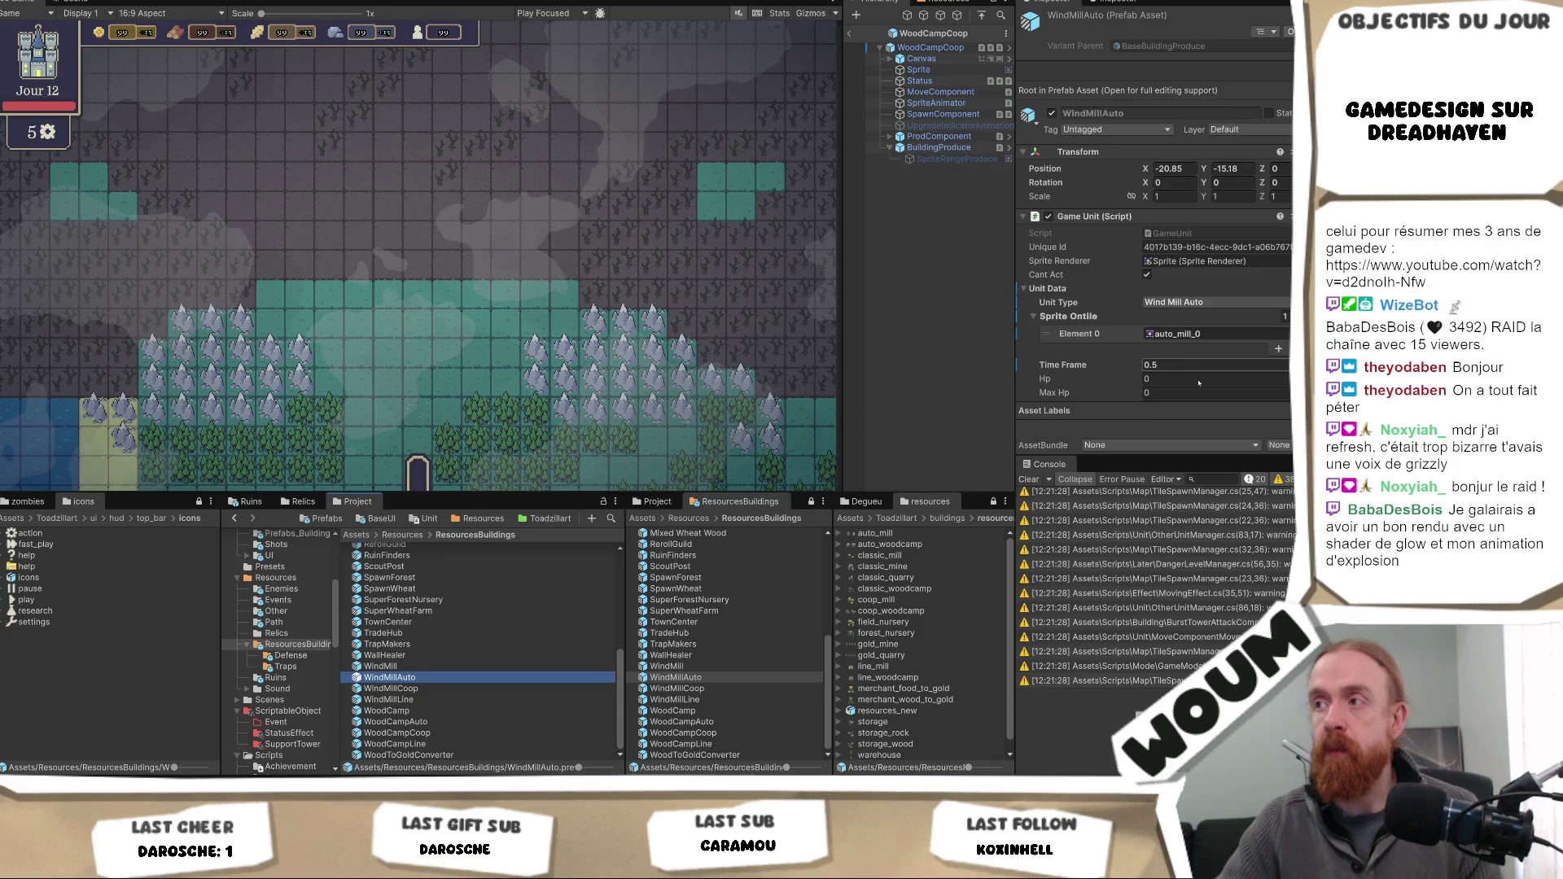
scroll(1197, 379, down, 10)
scroll(1201, 388, down, 5)
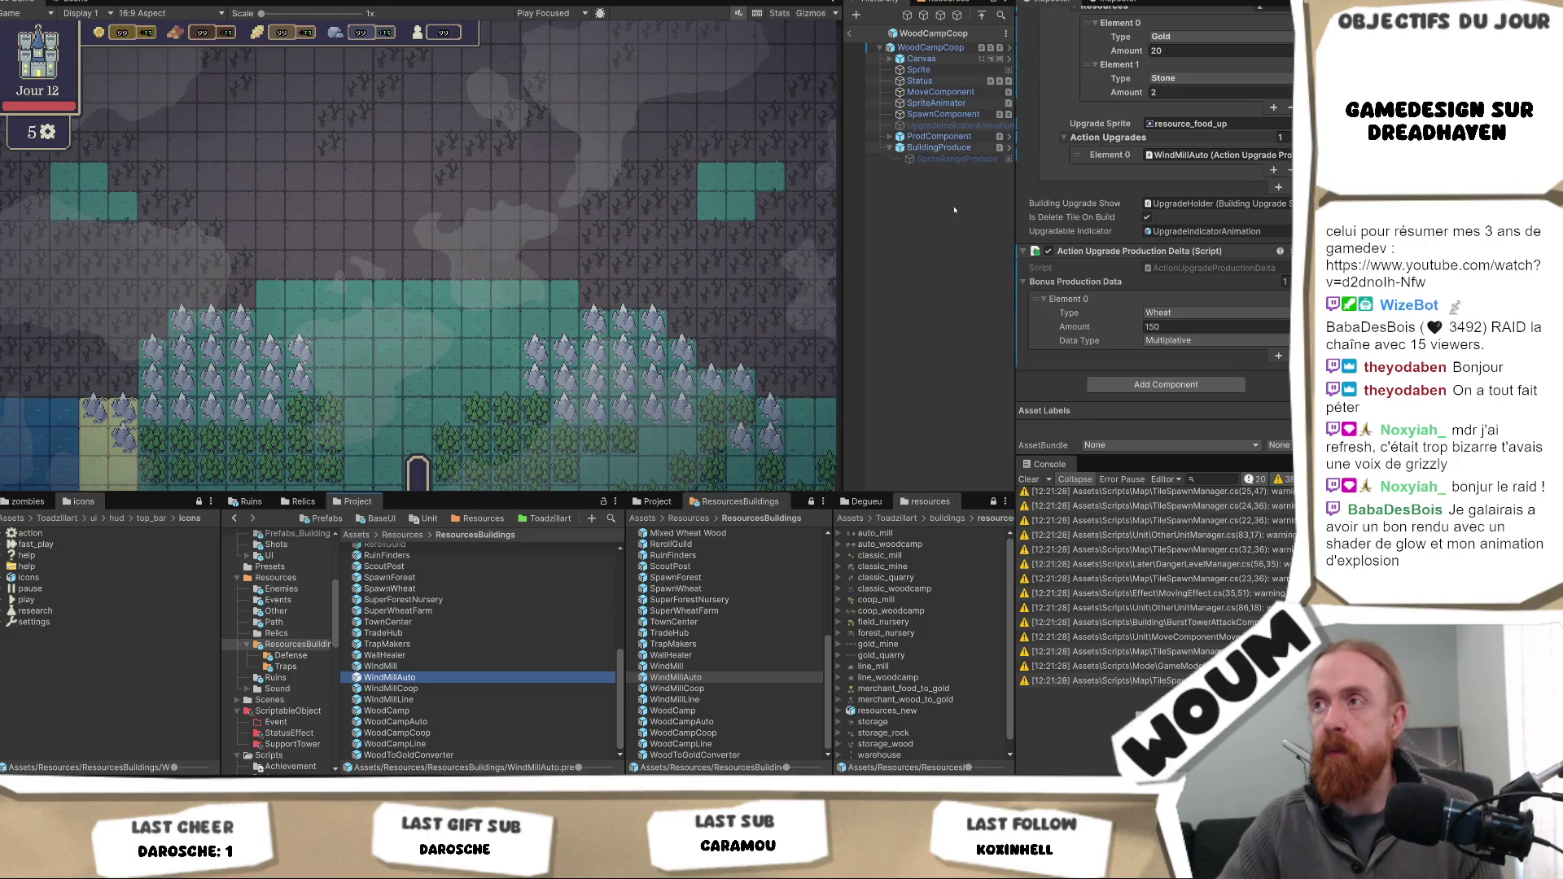
double_click(442, 682)
click(944, 146)
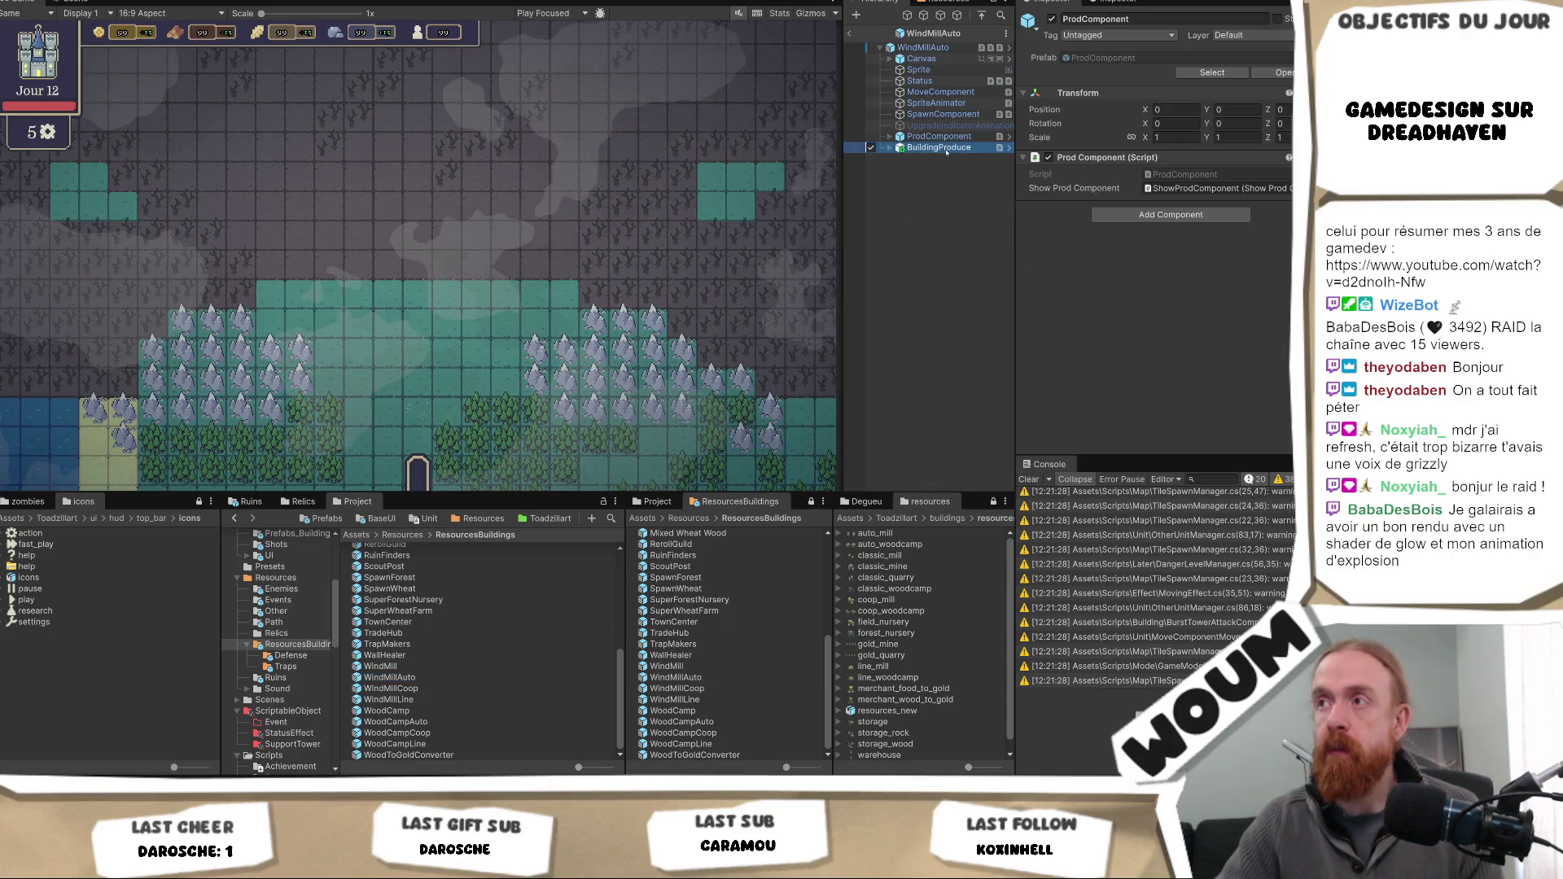
click(1190, 296)
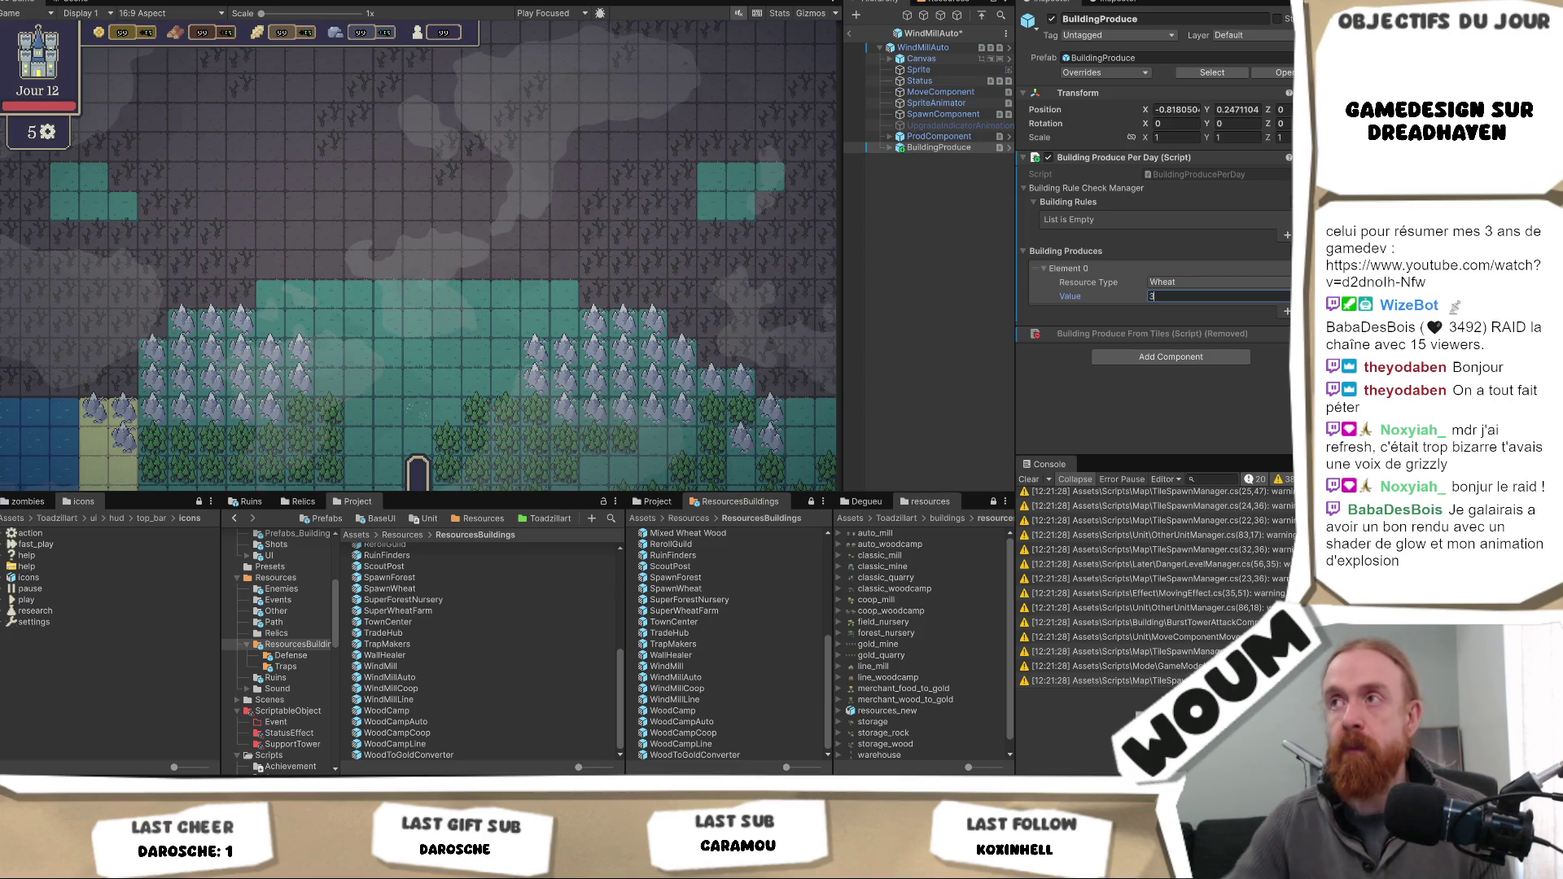
key(ctrl+s)
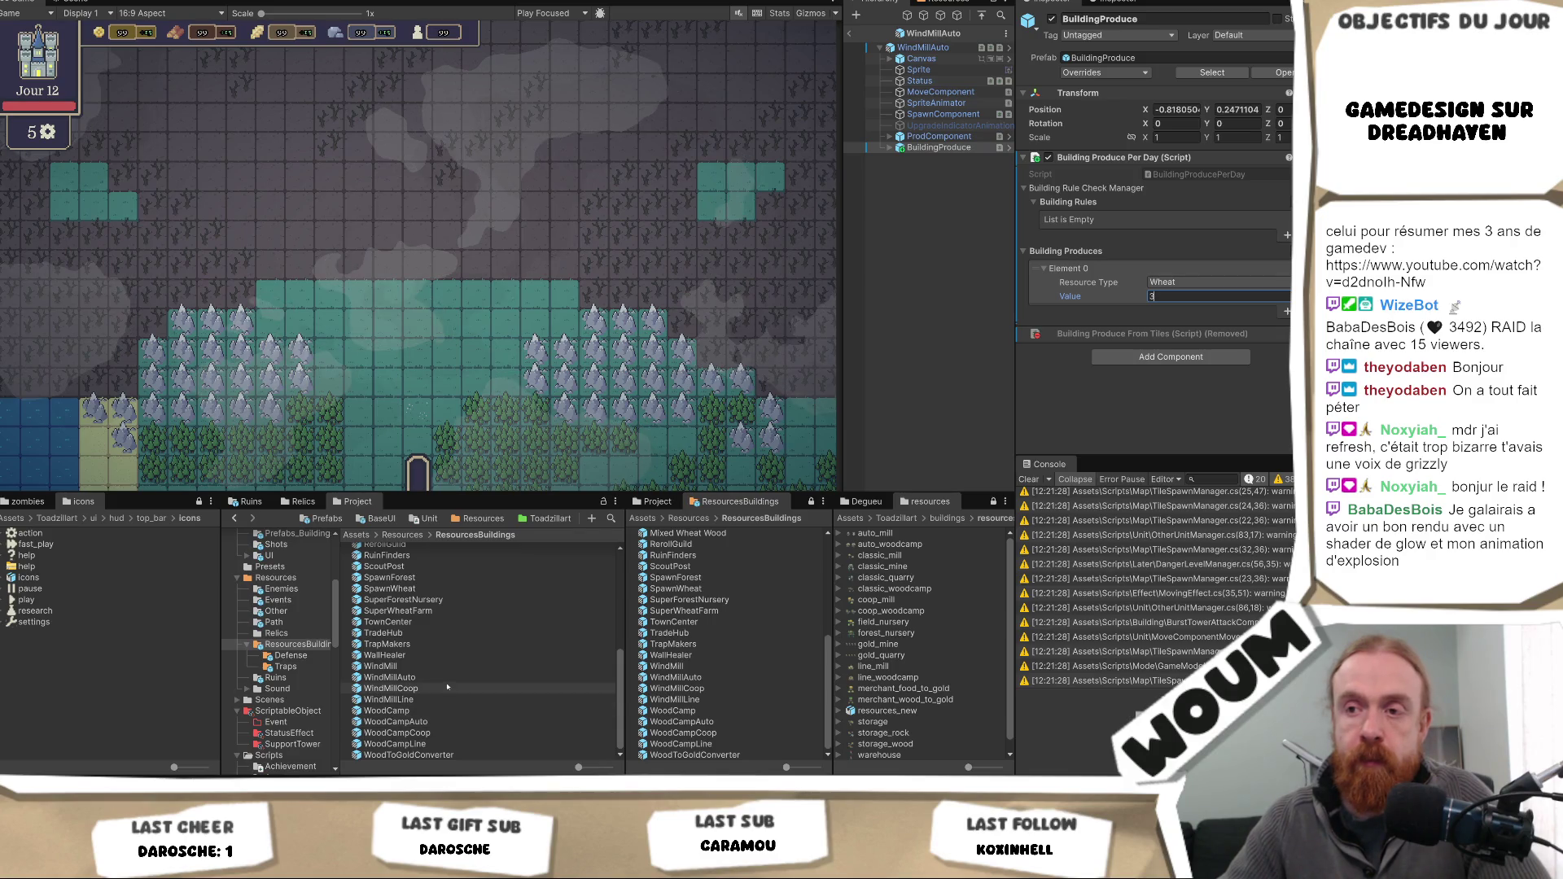
double_click(449, 723)
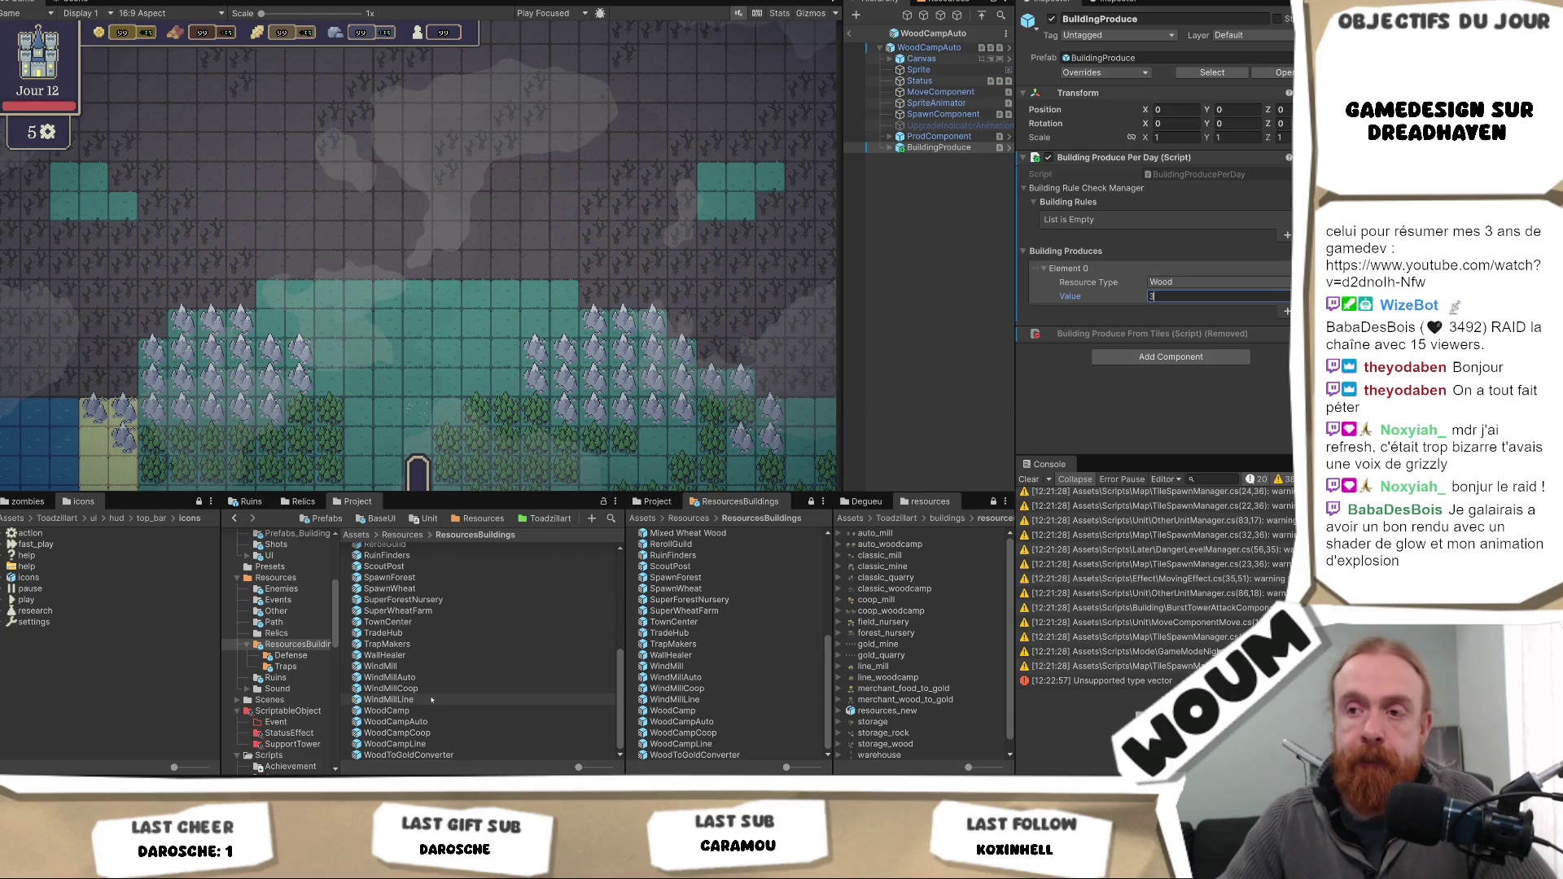
click(389, 677)
- Set WoodCampAuto's Action build cost amount to 2 and save the prefab
click(960, 47)
scroll(1197, 323, down, 10)
scroll(1197, 324, down, 3)
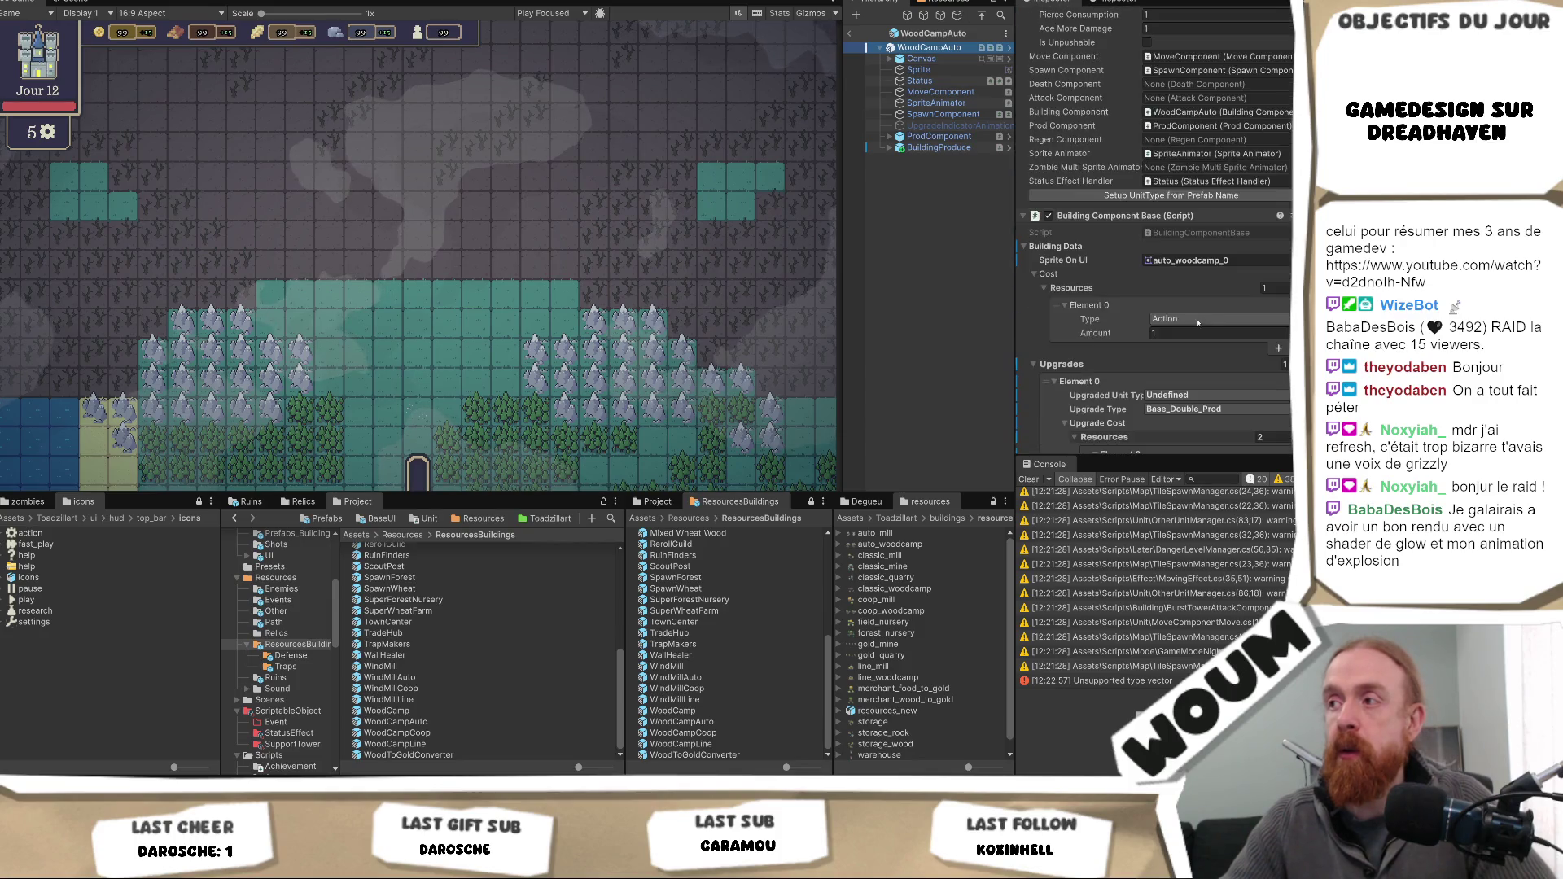
click(1197, 333)
text(2)
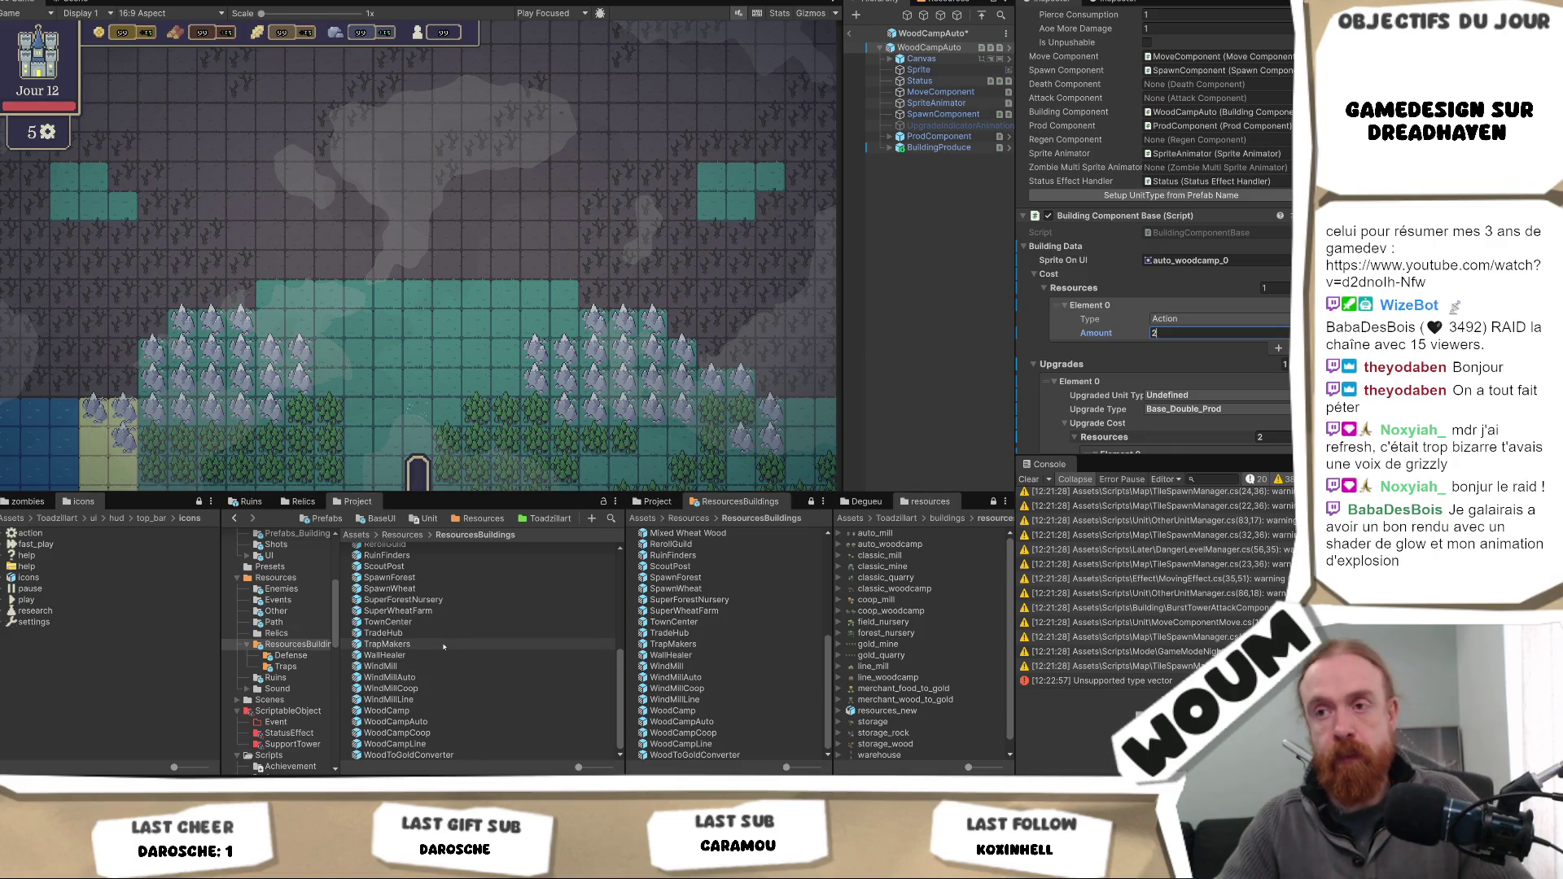
key(ctrl+s)
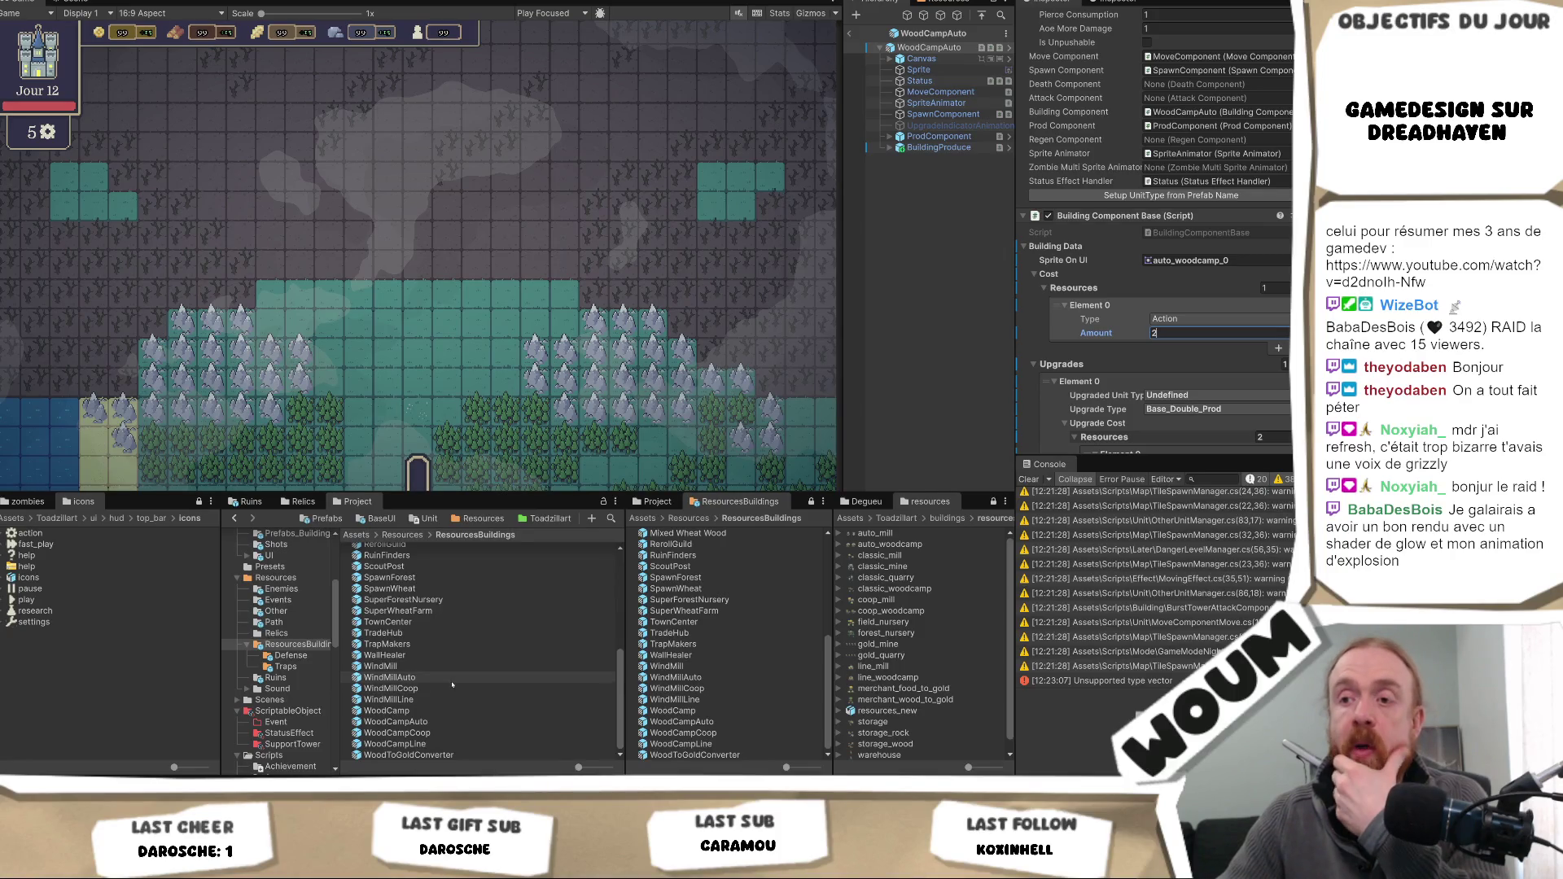
- Change WoodCampAuto's daily wood production to 4, then reopen the WindMillAuto prefab
click(460, 677)
scroll(1273, 328, down, 2)
scroll(1272, 328, down, 10)
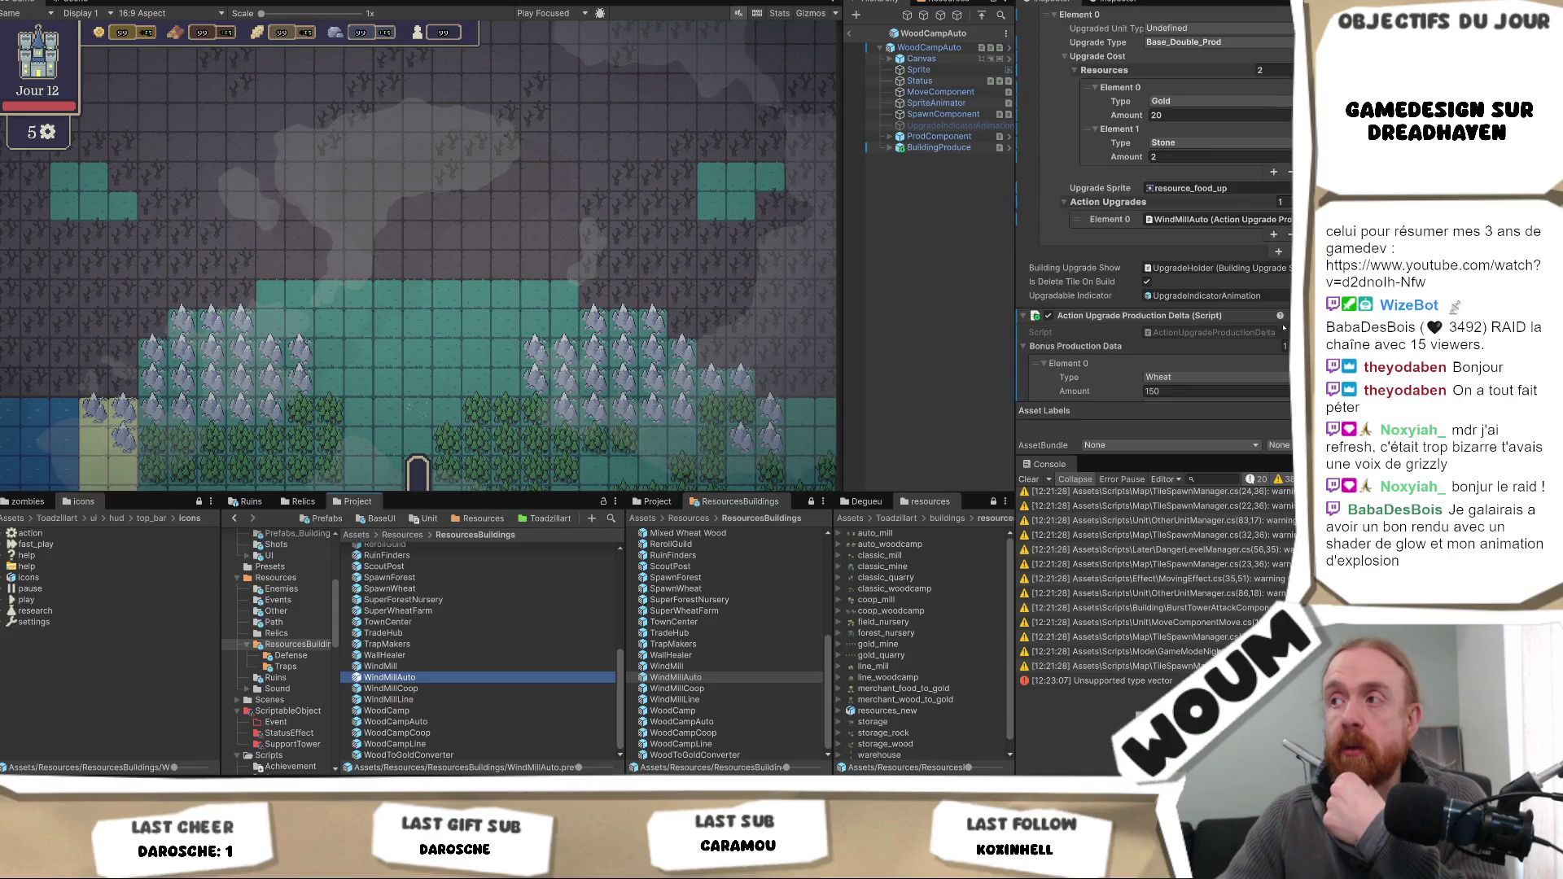
click(925, 146)
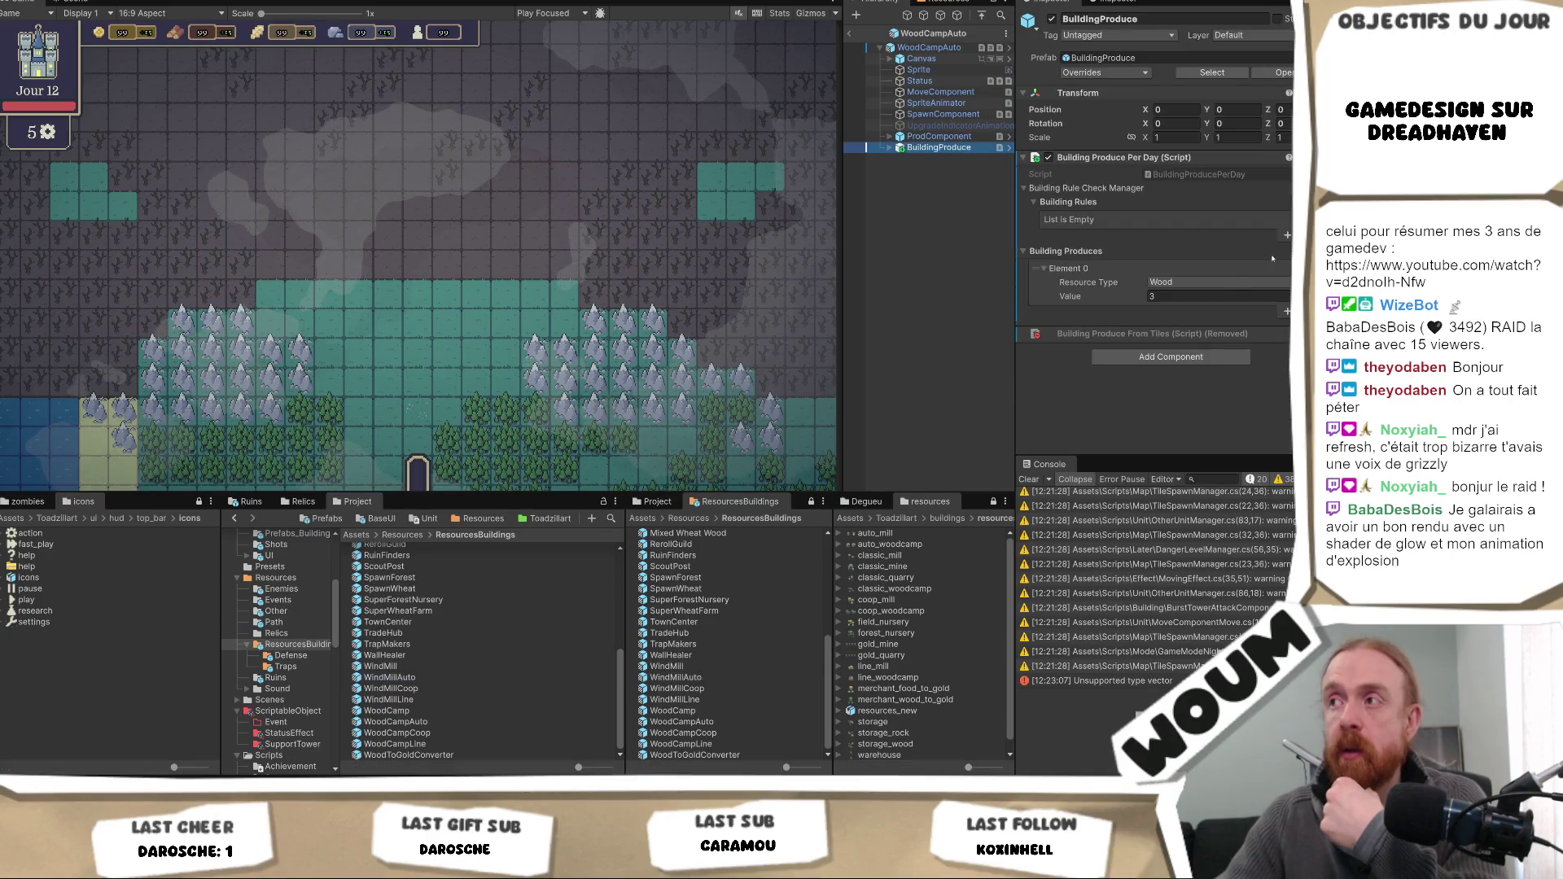
click(1208, 295)
text(2)
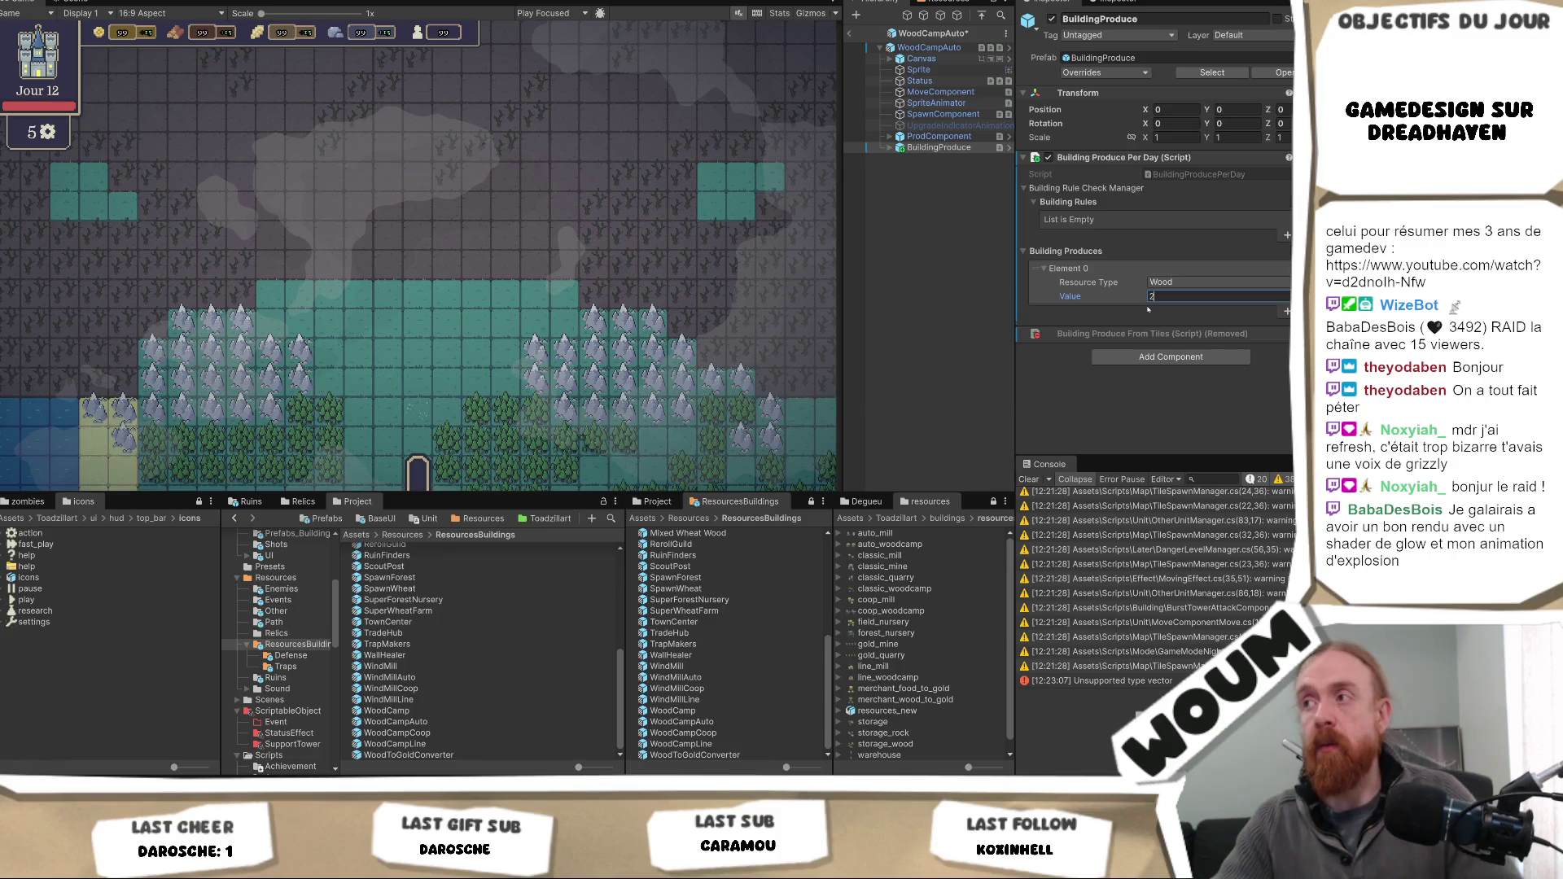
key(BackSpace)
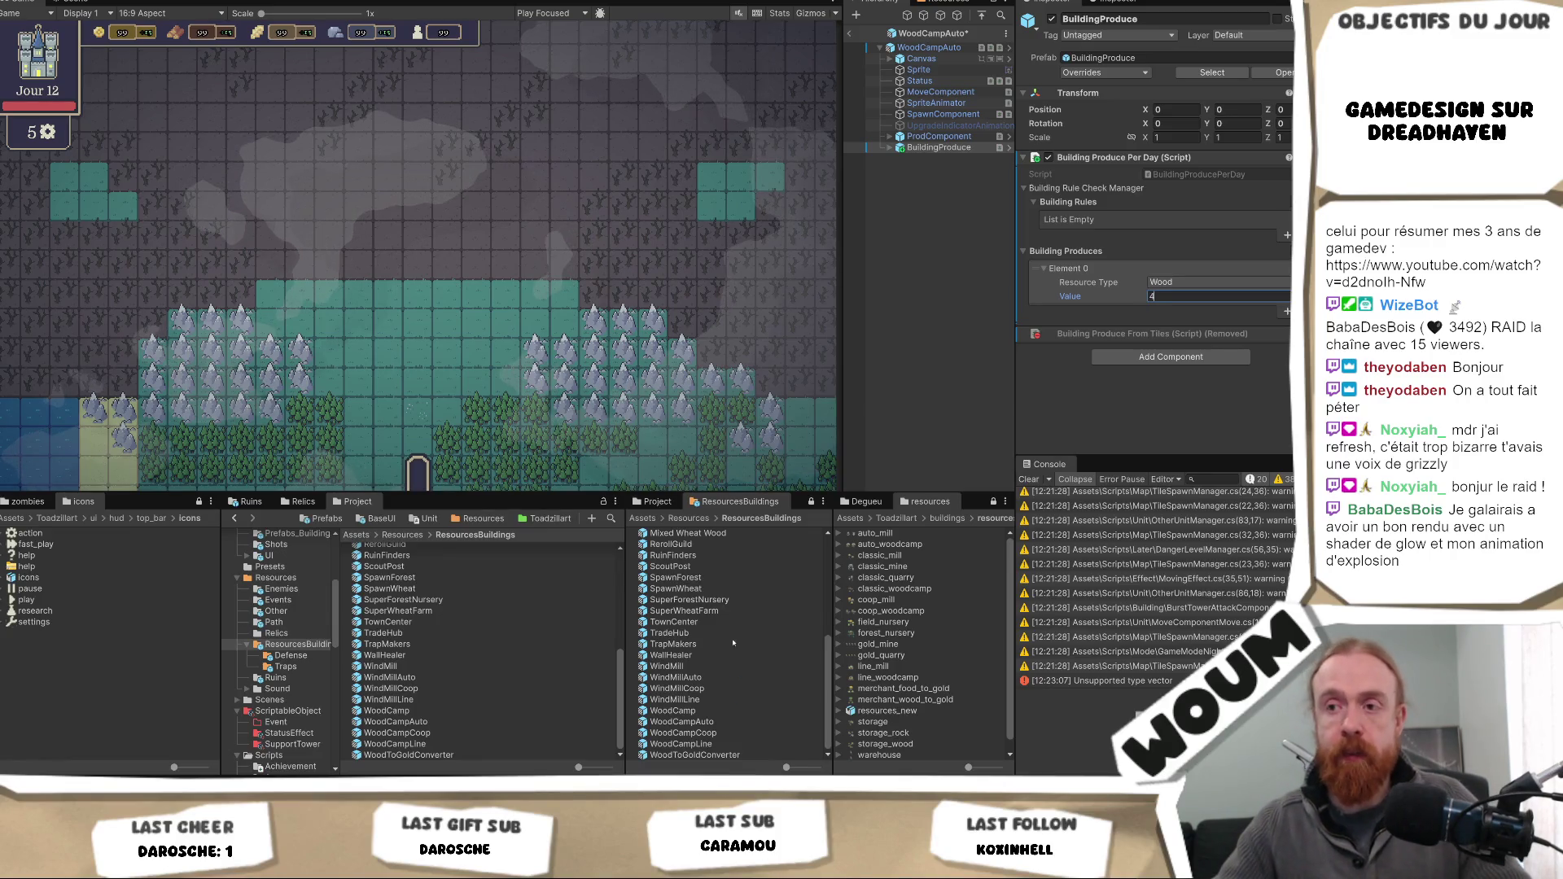
double_click(675, 677)
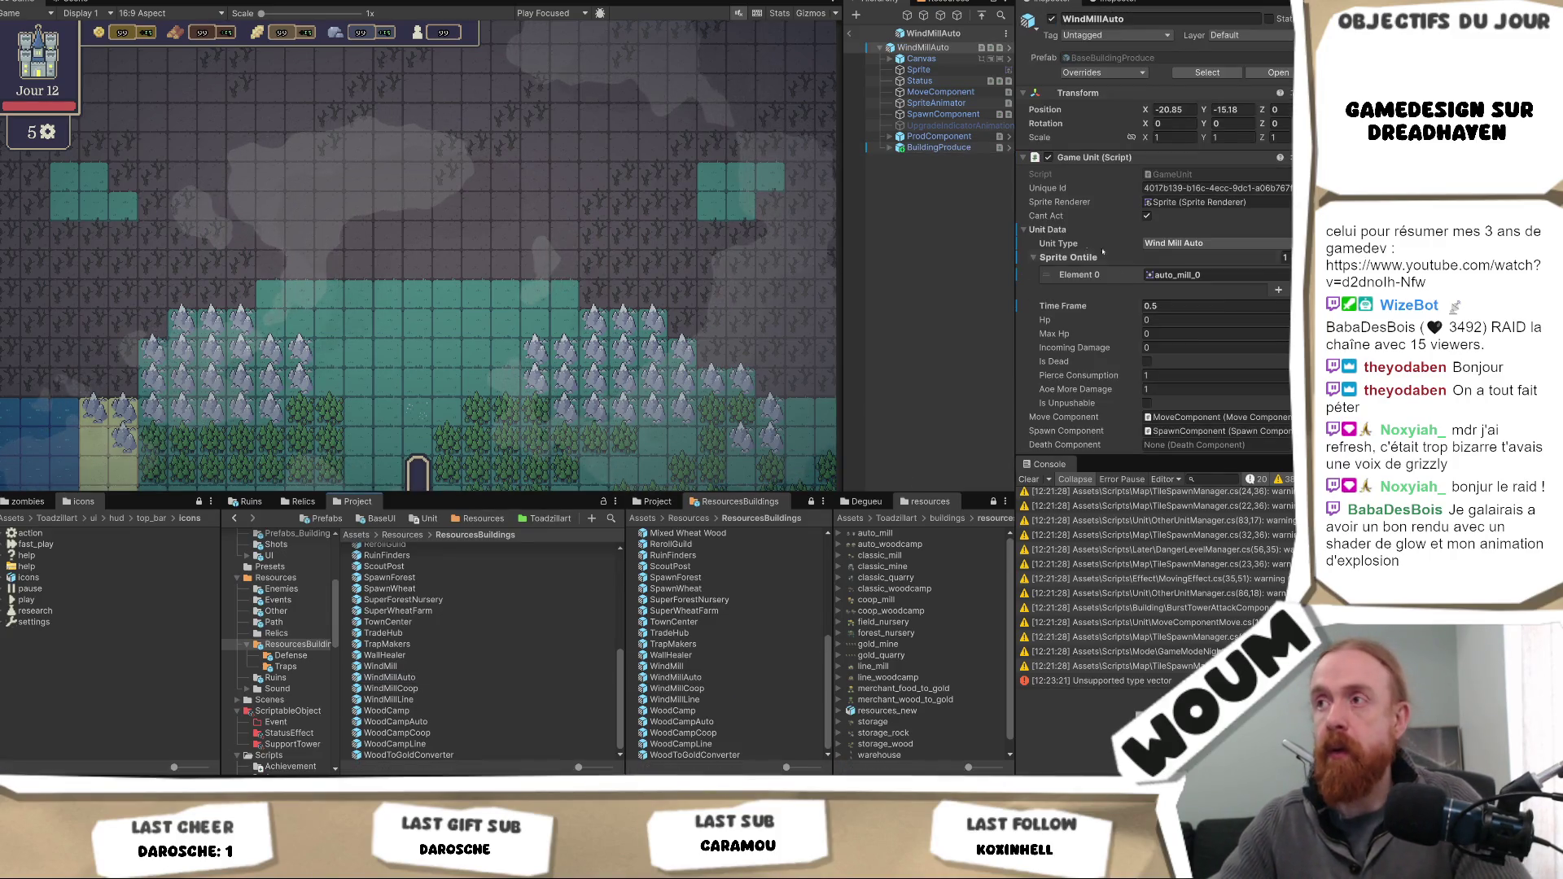
click(905, 149)
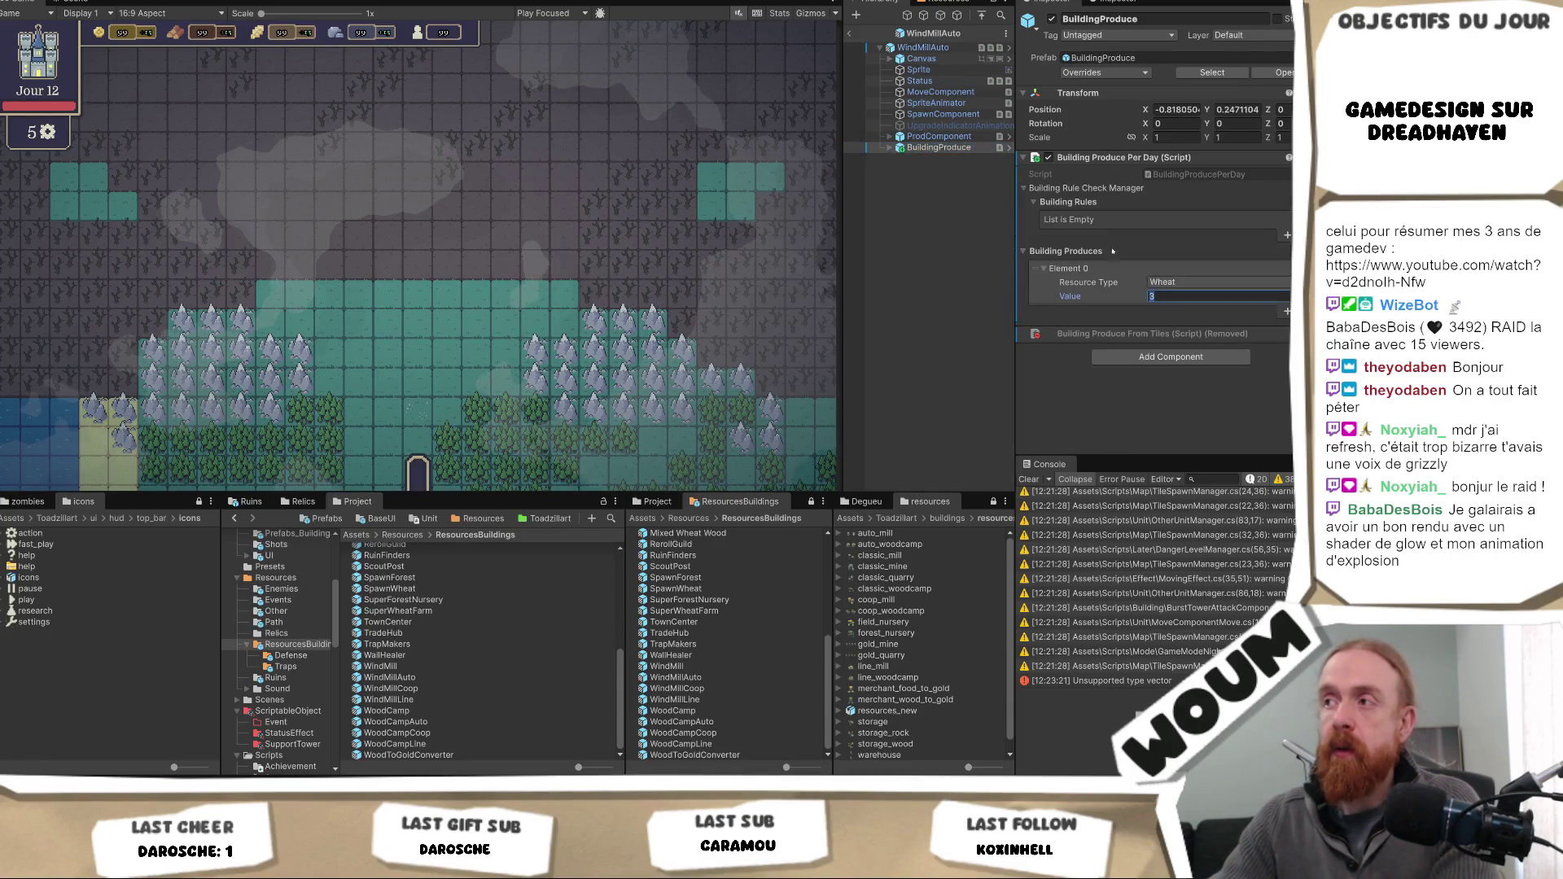
- Set WindMillAuto's build cost amount to 2, save, and start a new playtest
click(923, 47)
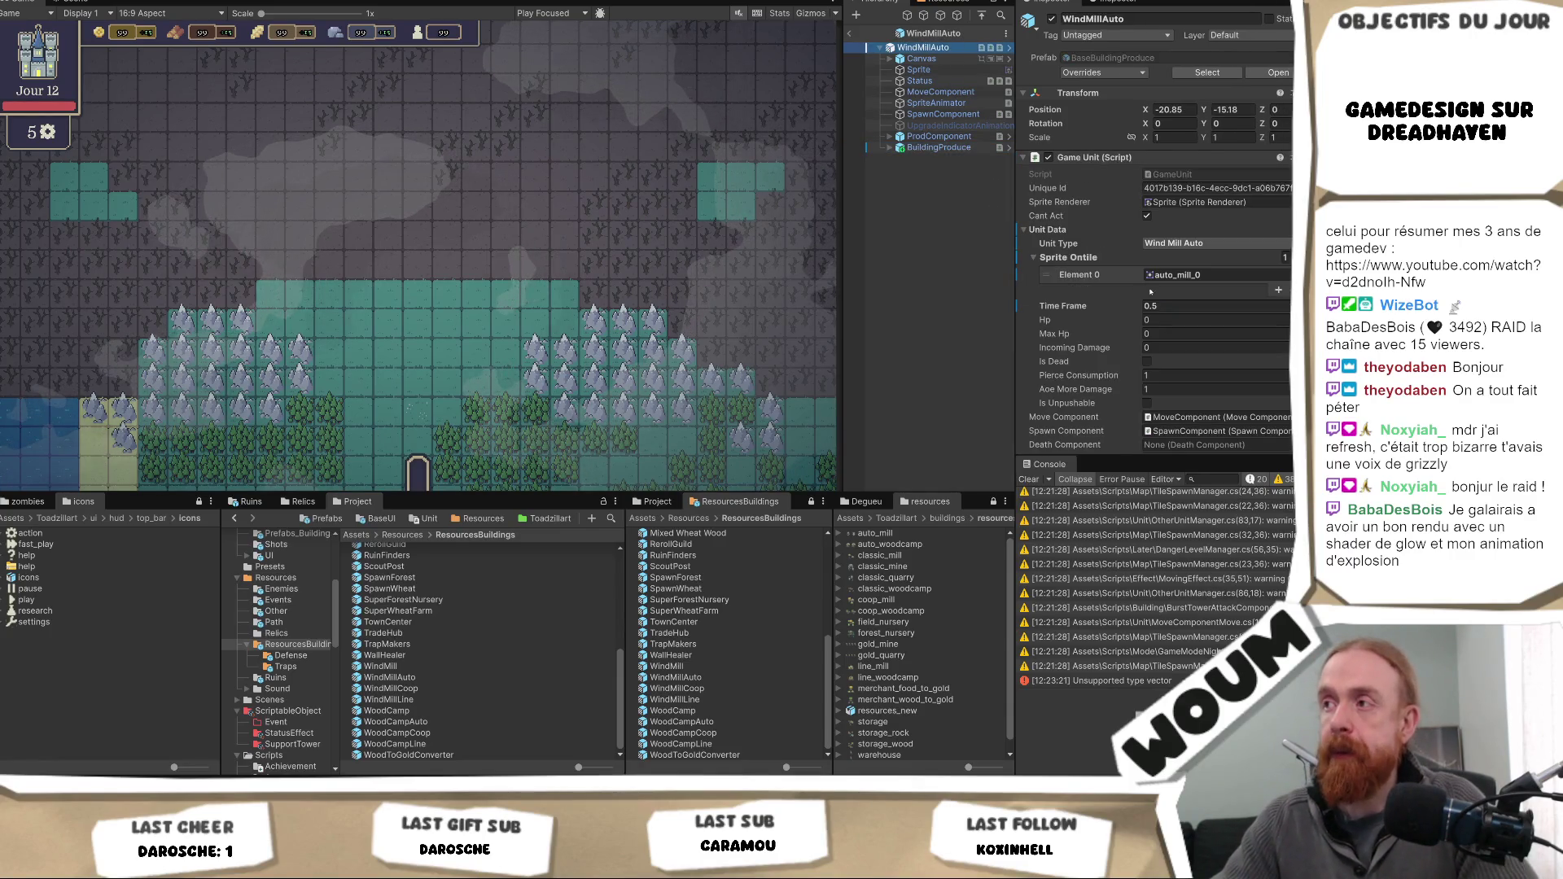
scroll(1168, 318, down, 3)
scroll(1170, 311, down, 5)
click(1185, 320)
text(2)
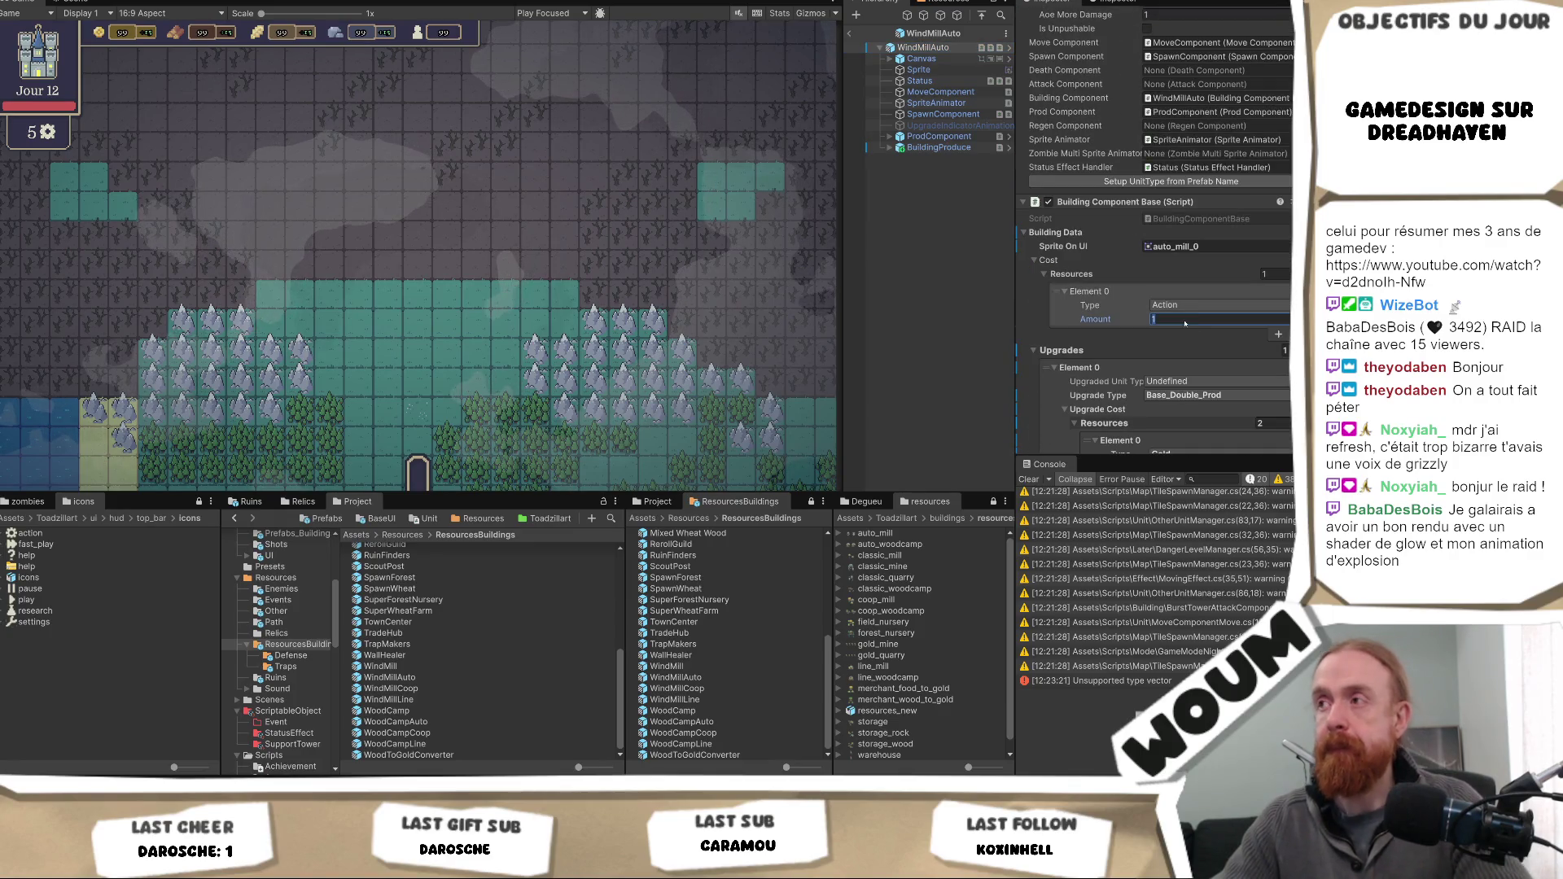
key(ctrl+s)
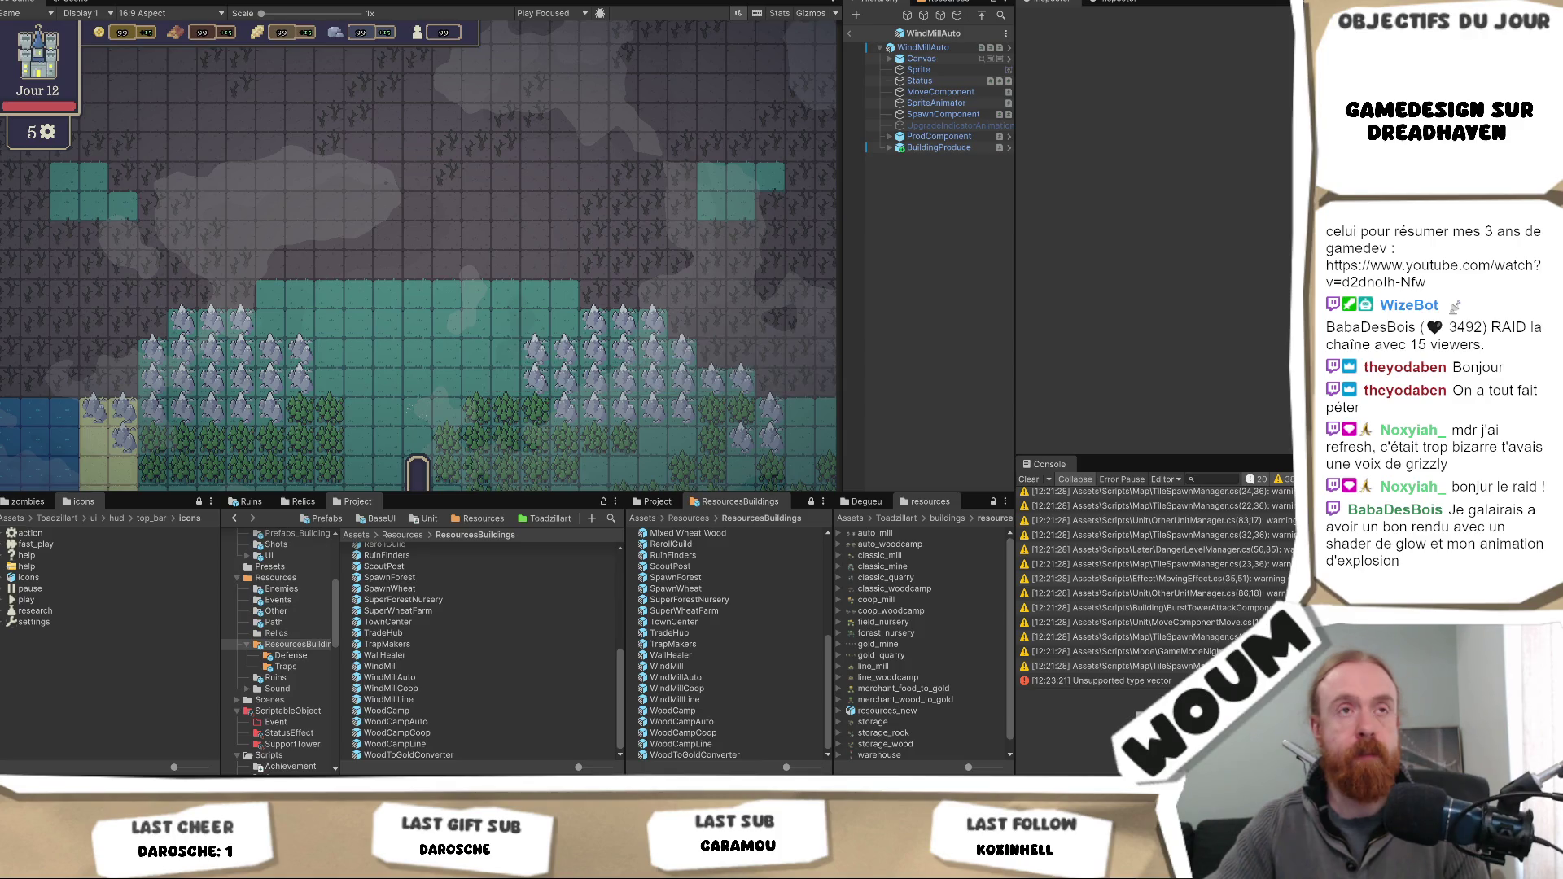
key(ctrl+p)
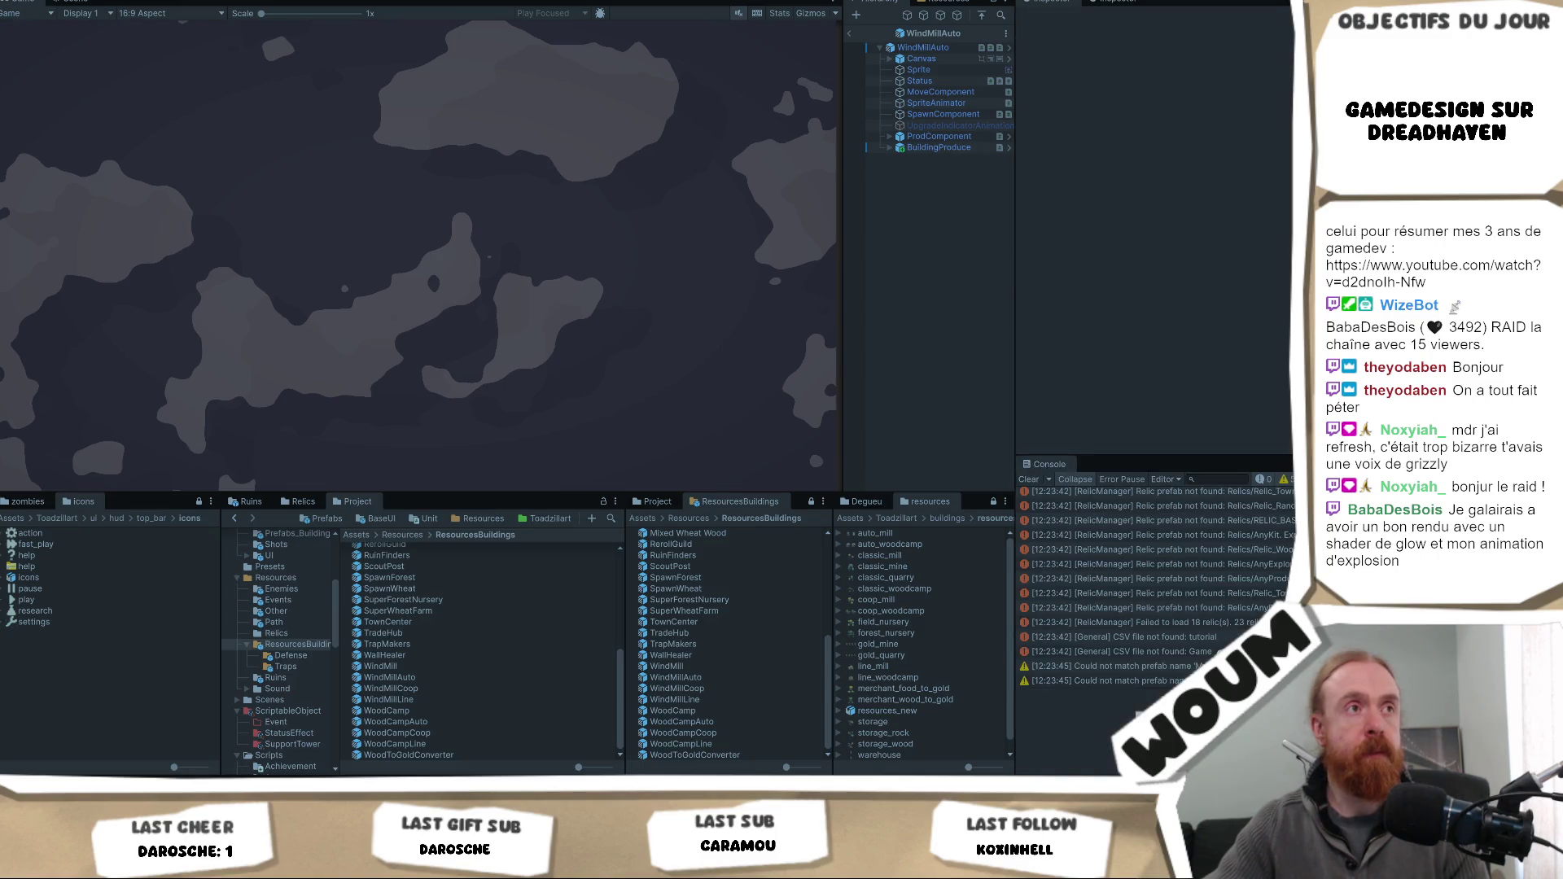
click(417, 410)
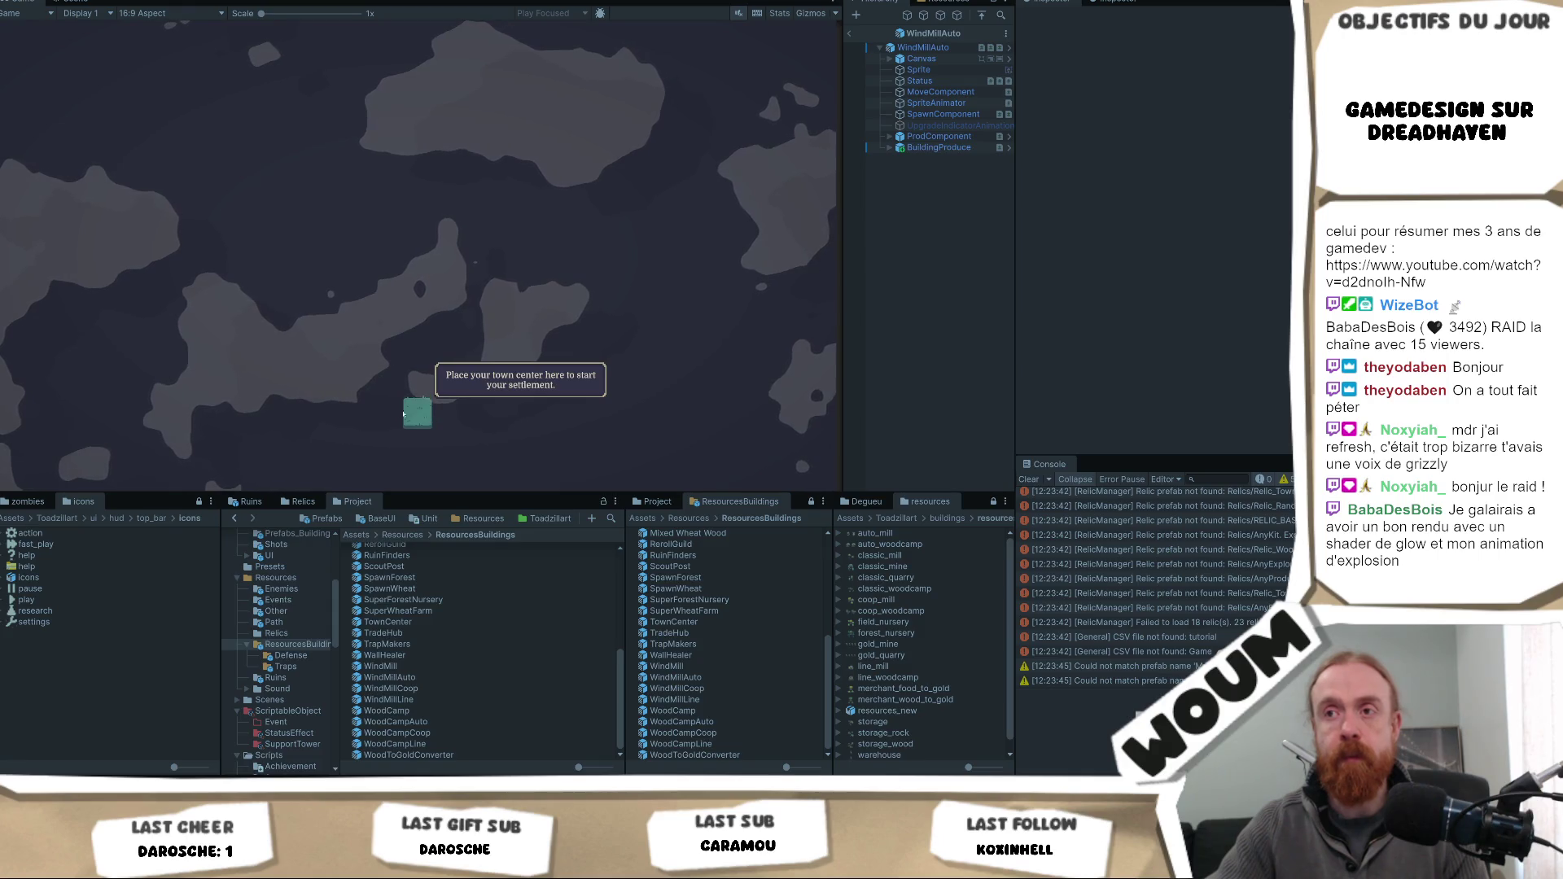
- Build the town center, place a Chopping Camp below it, and reveal two nearby tiles
click(417, 414)
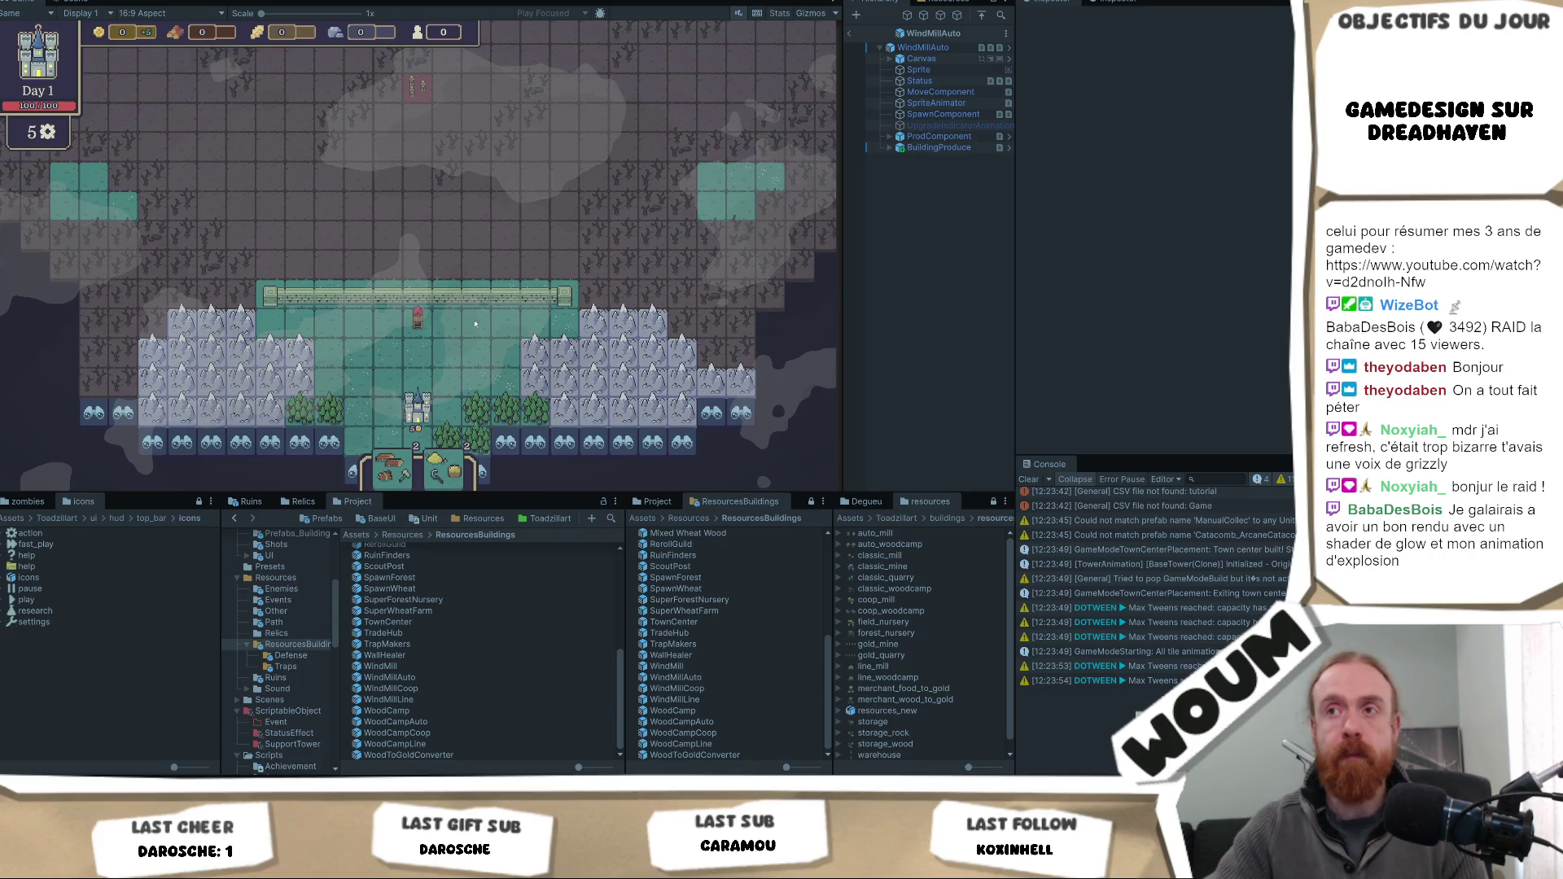
click(705, 321)
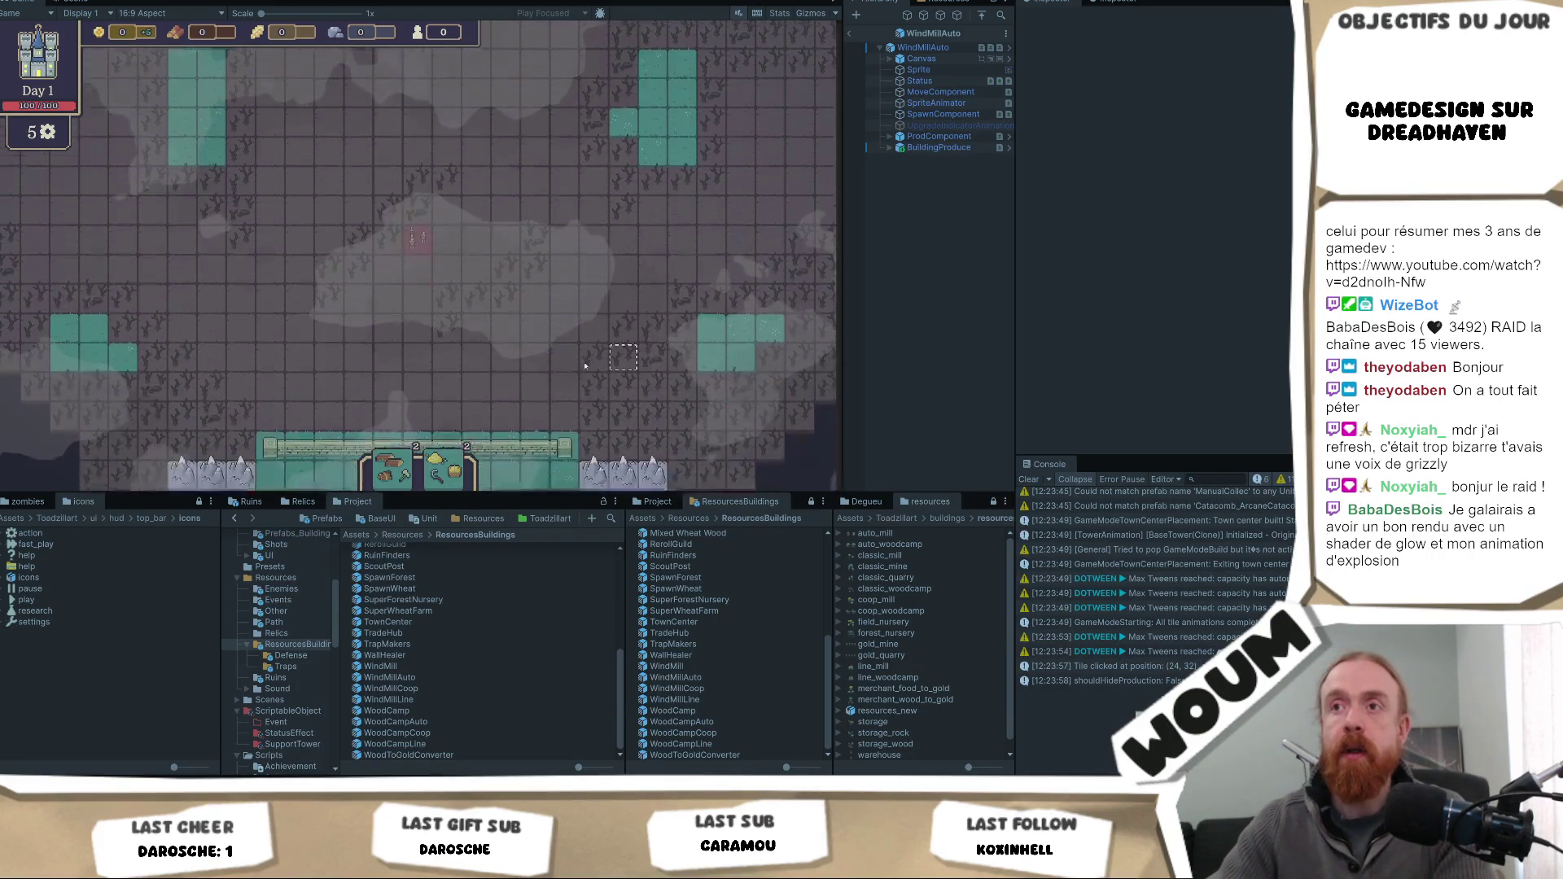
mouse_move(401, 473)
drag(402, 473, 476, 340)
click(480, 375)
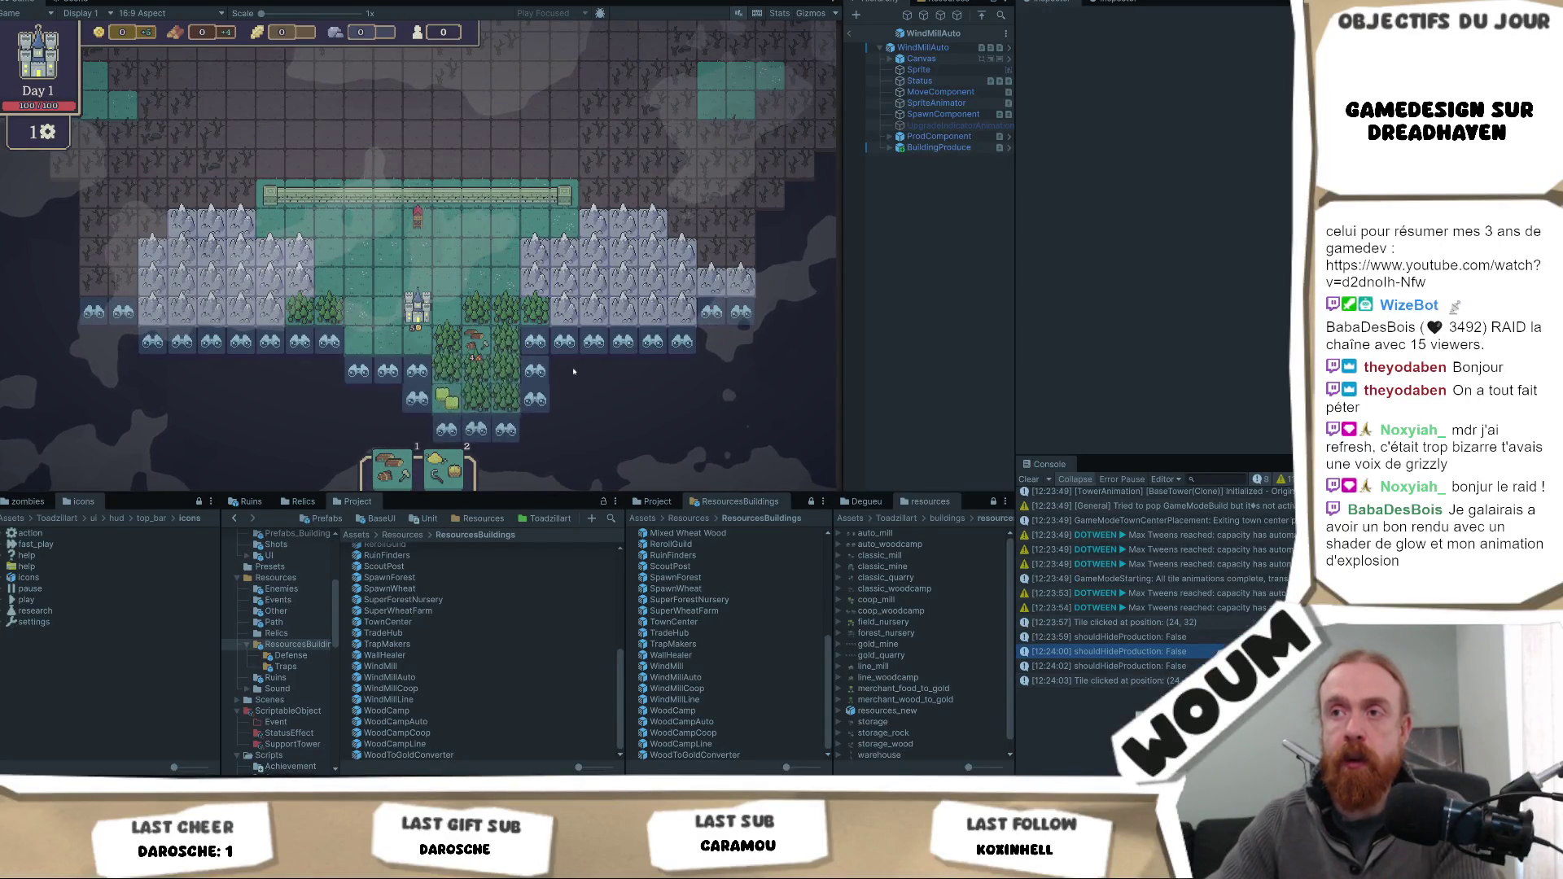
click(535, 373)
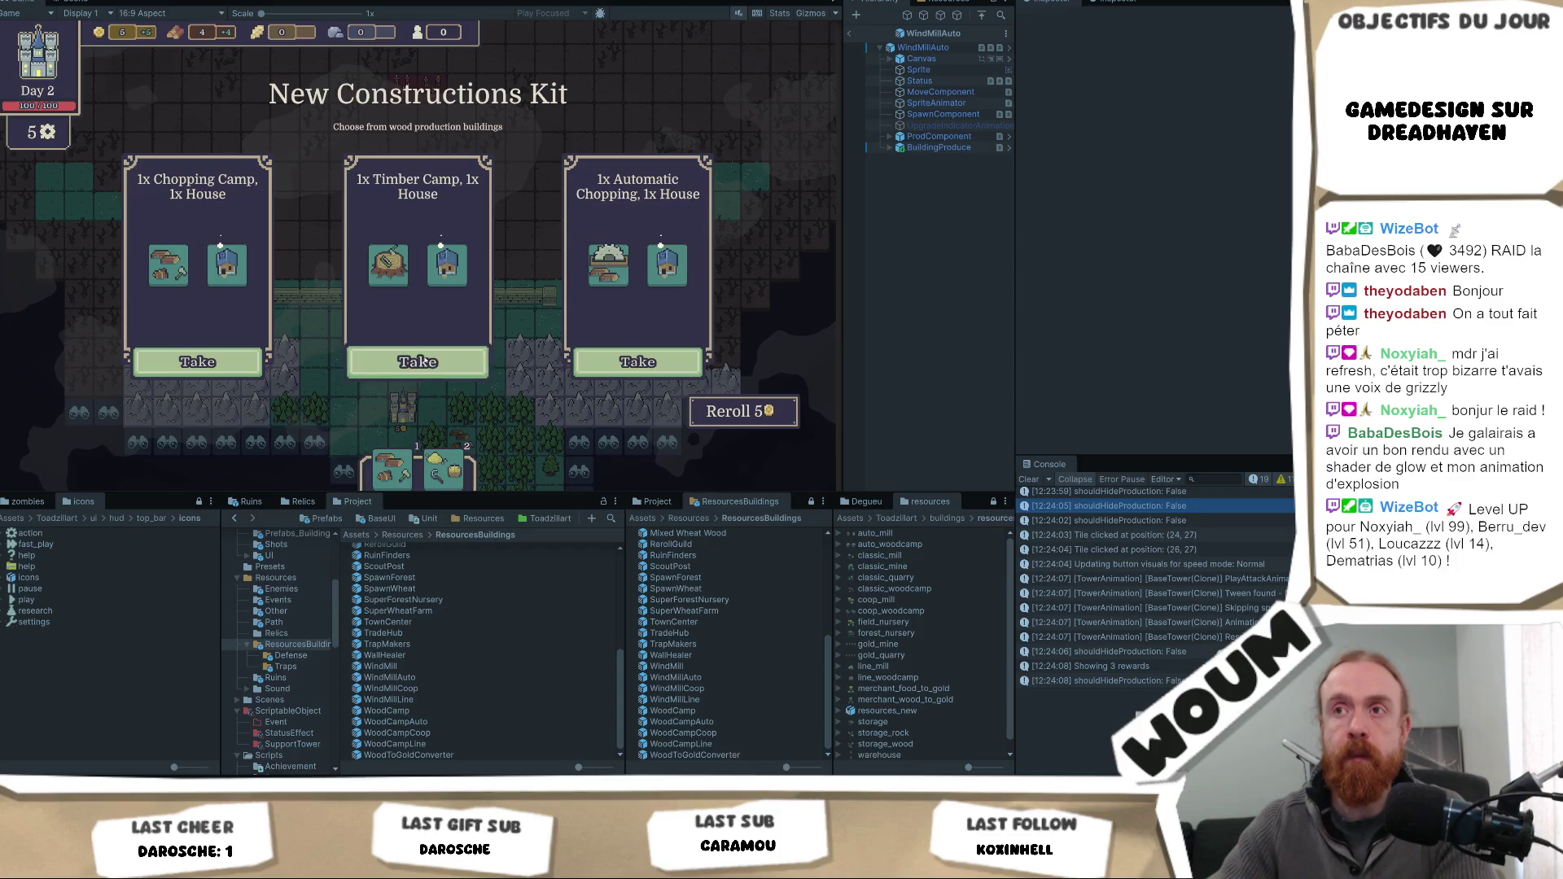
- Inspect the info for Chopping Camp, Timber Camp and Automatic Chopping in the day-2 kit
mouse_move(446, 255)
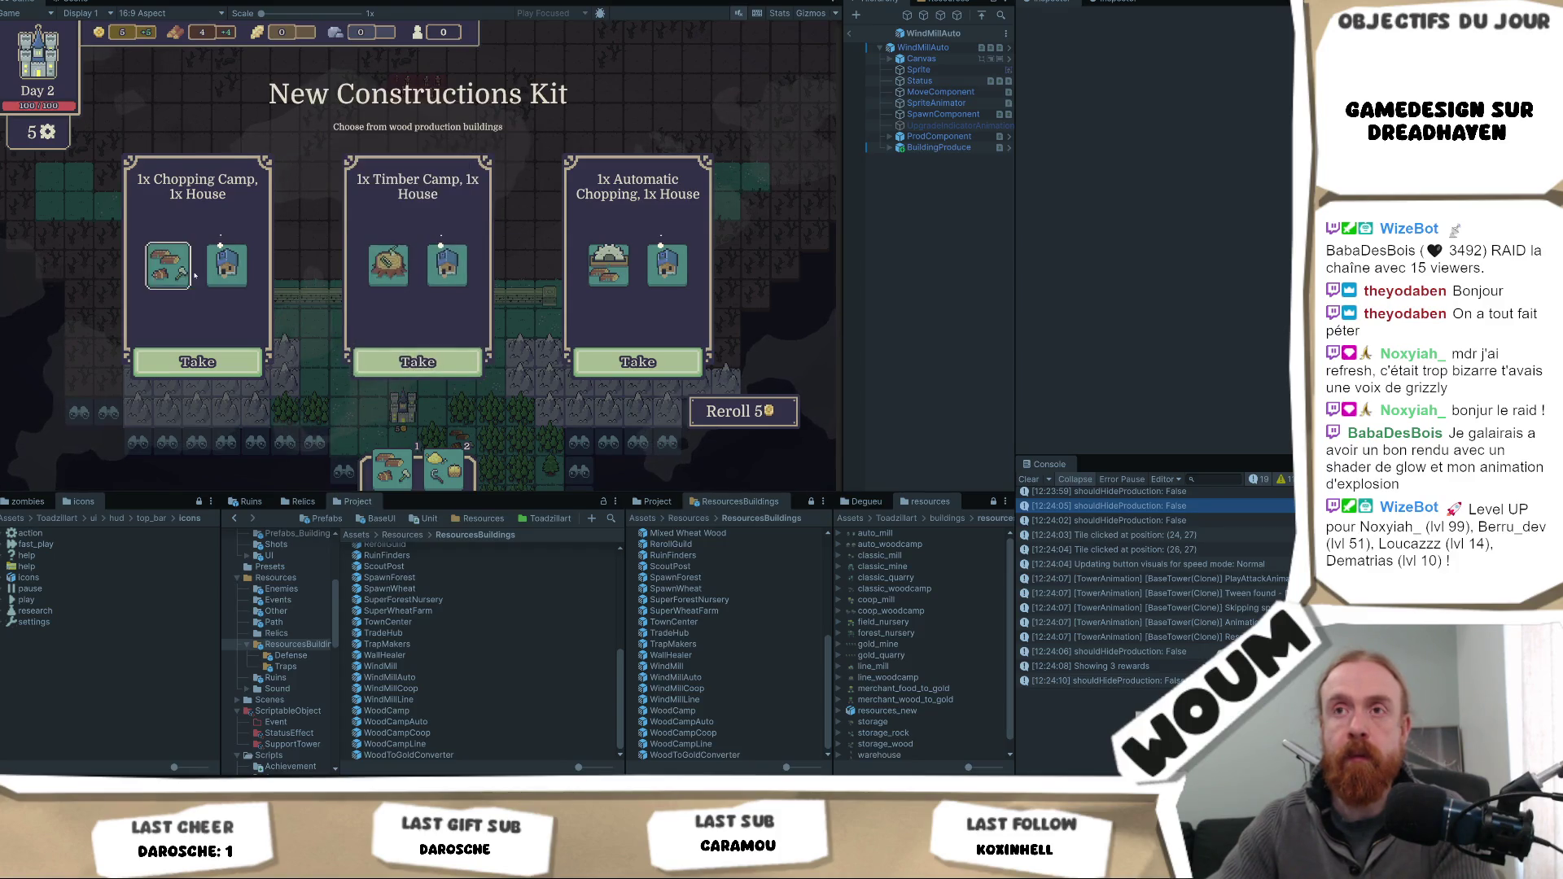
mouse_move(252, 278)
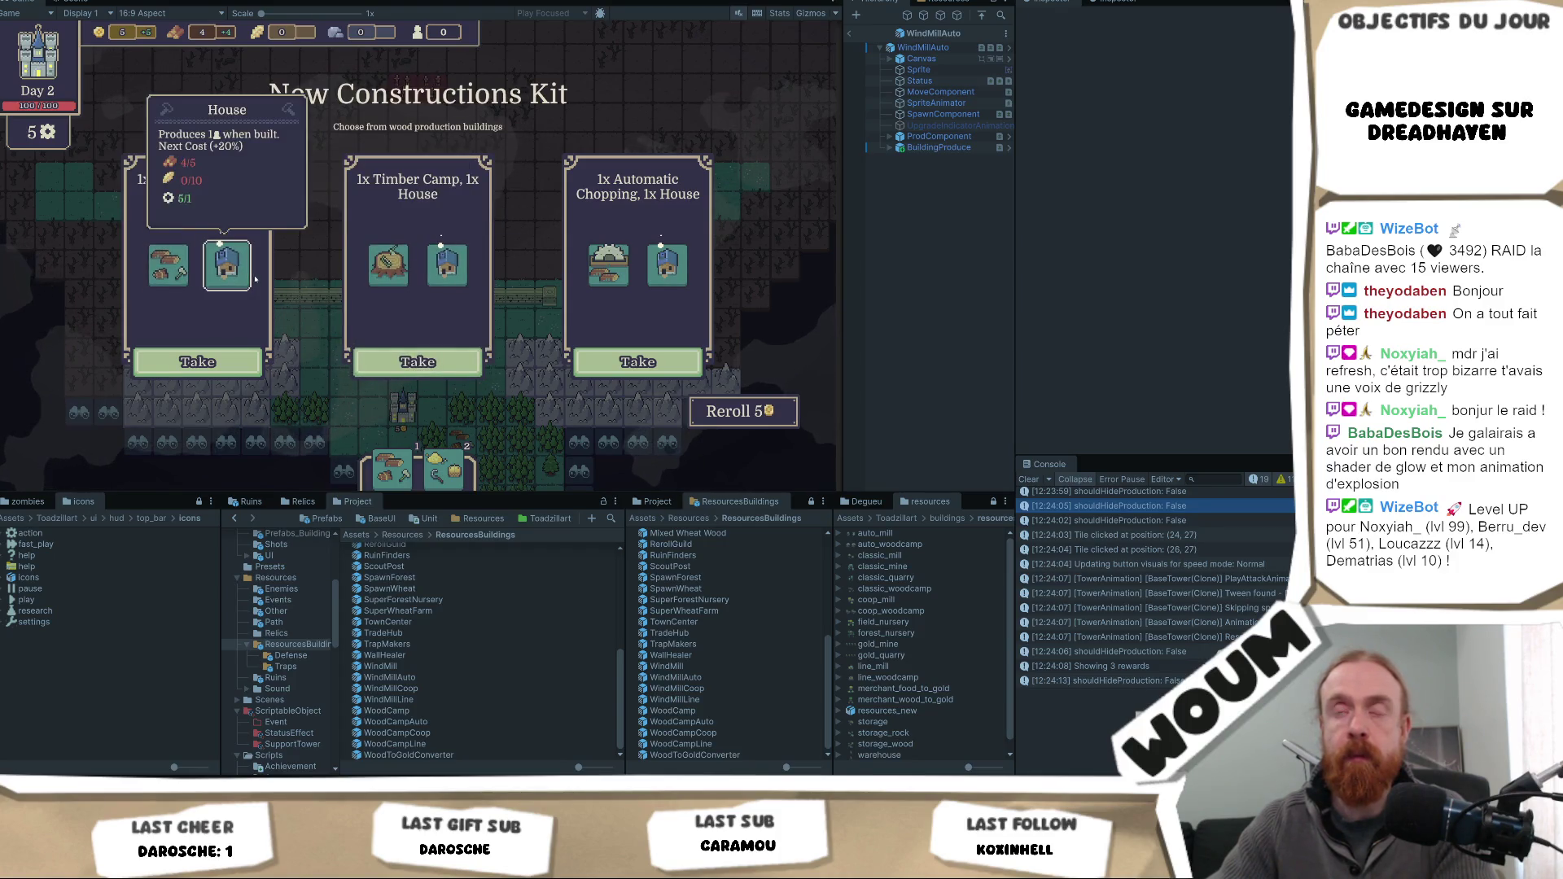
mouse_move(392, 278)
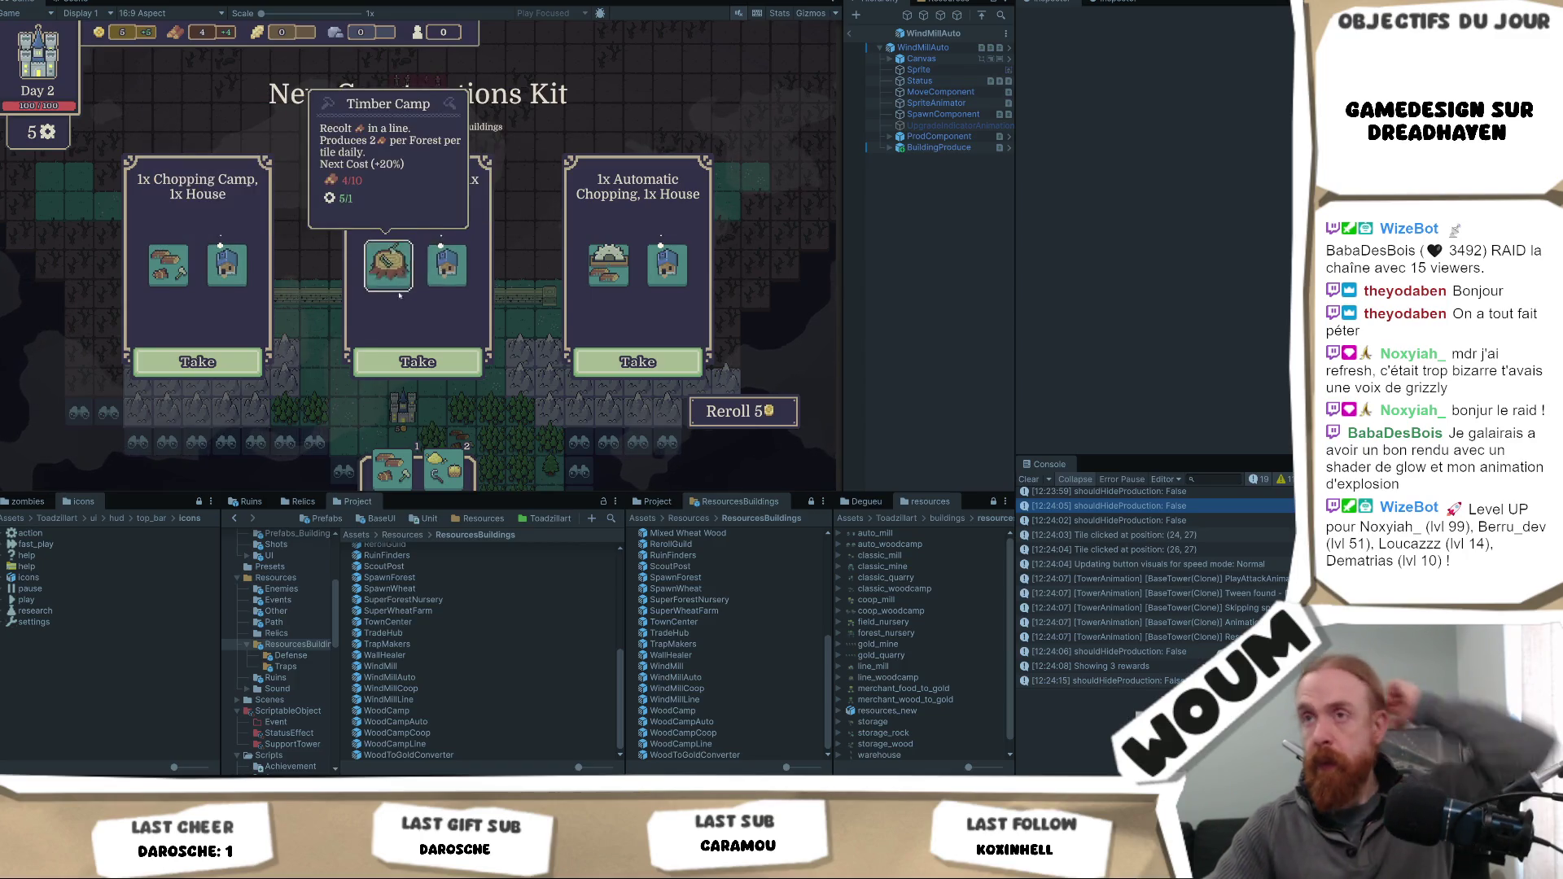
mouse_move(170, 274)
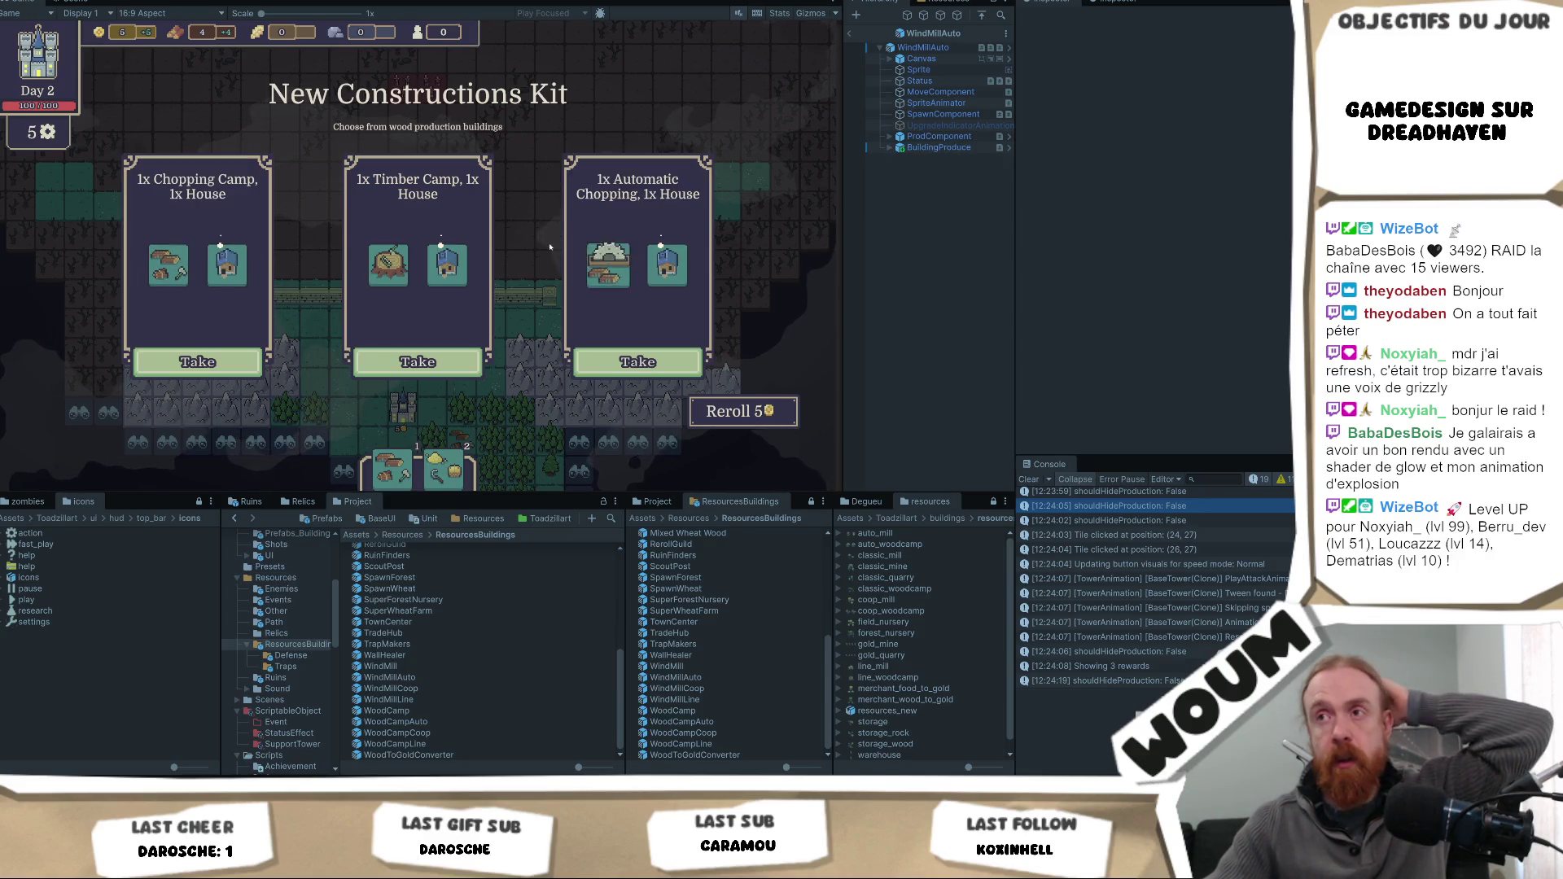
- Take the Chopping Camp and House kit, reveal three tiles, and take the Base Tower card
click(198, 361)
scroll(464, 432, up, 2)
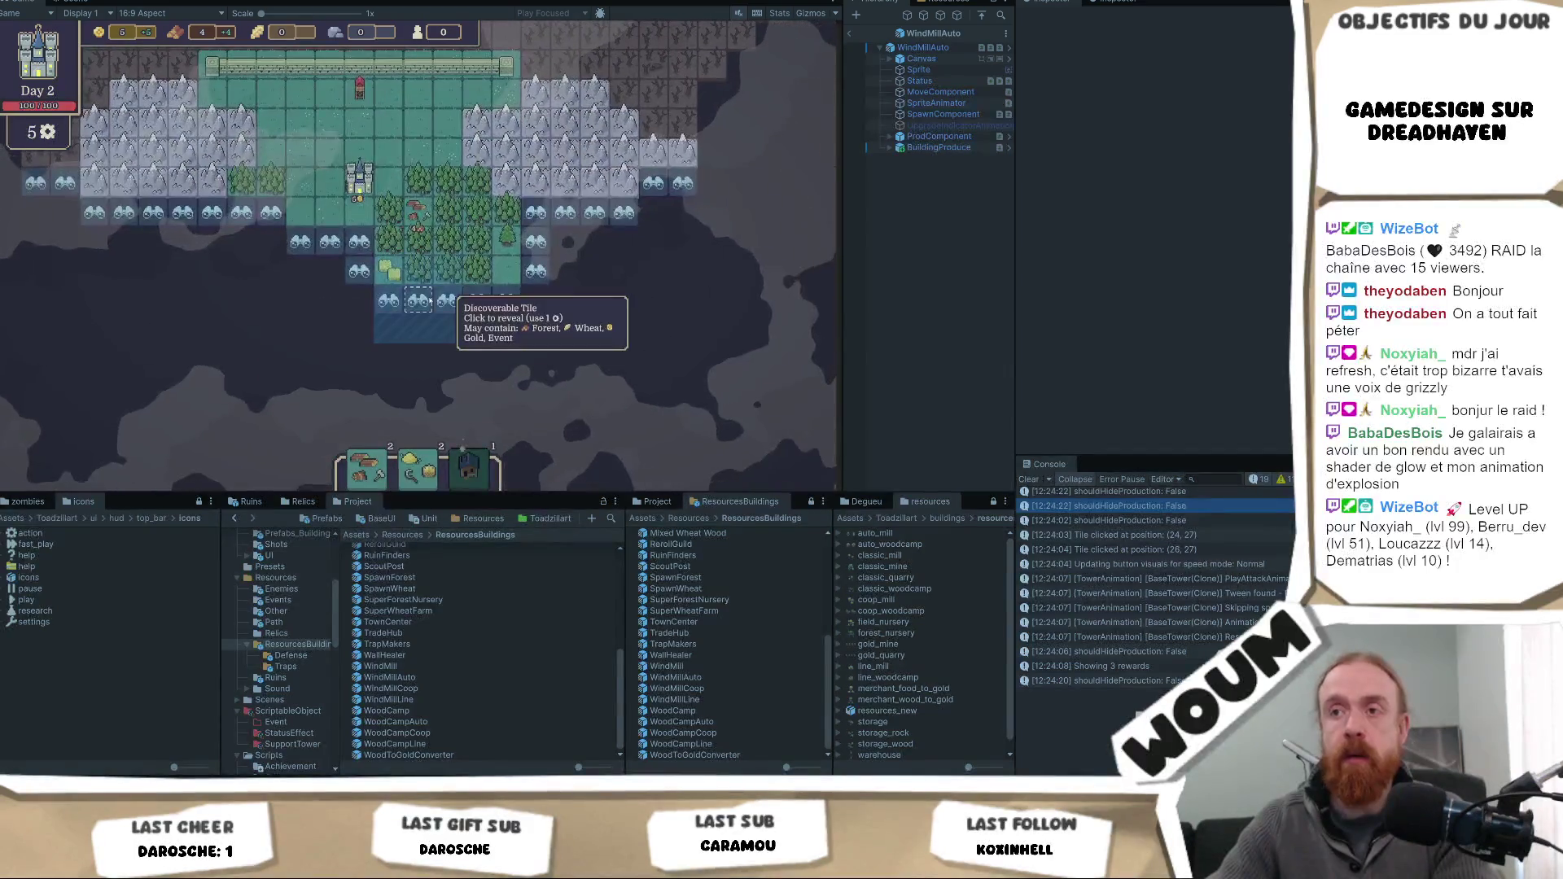
click(320, 281)
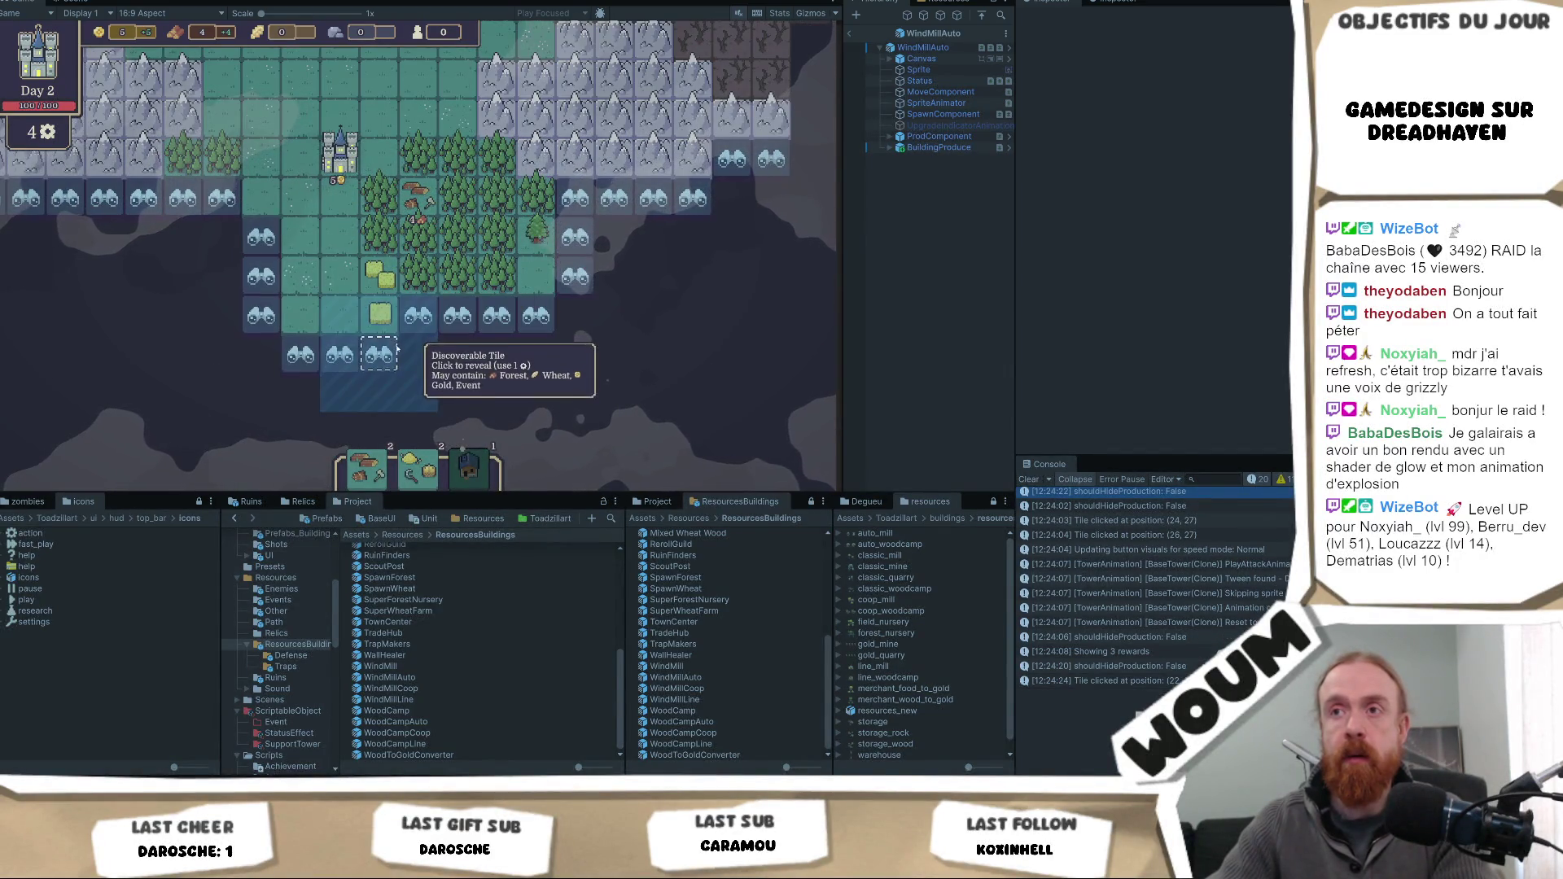
click(378, 318)
click(458, 393)
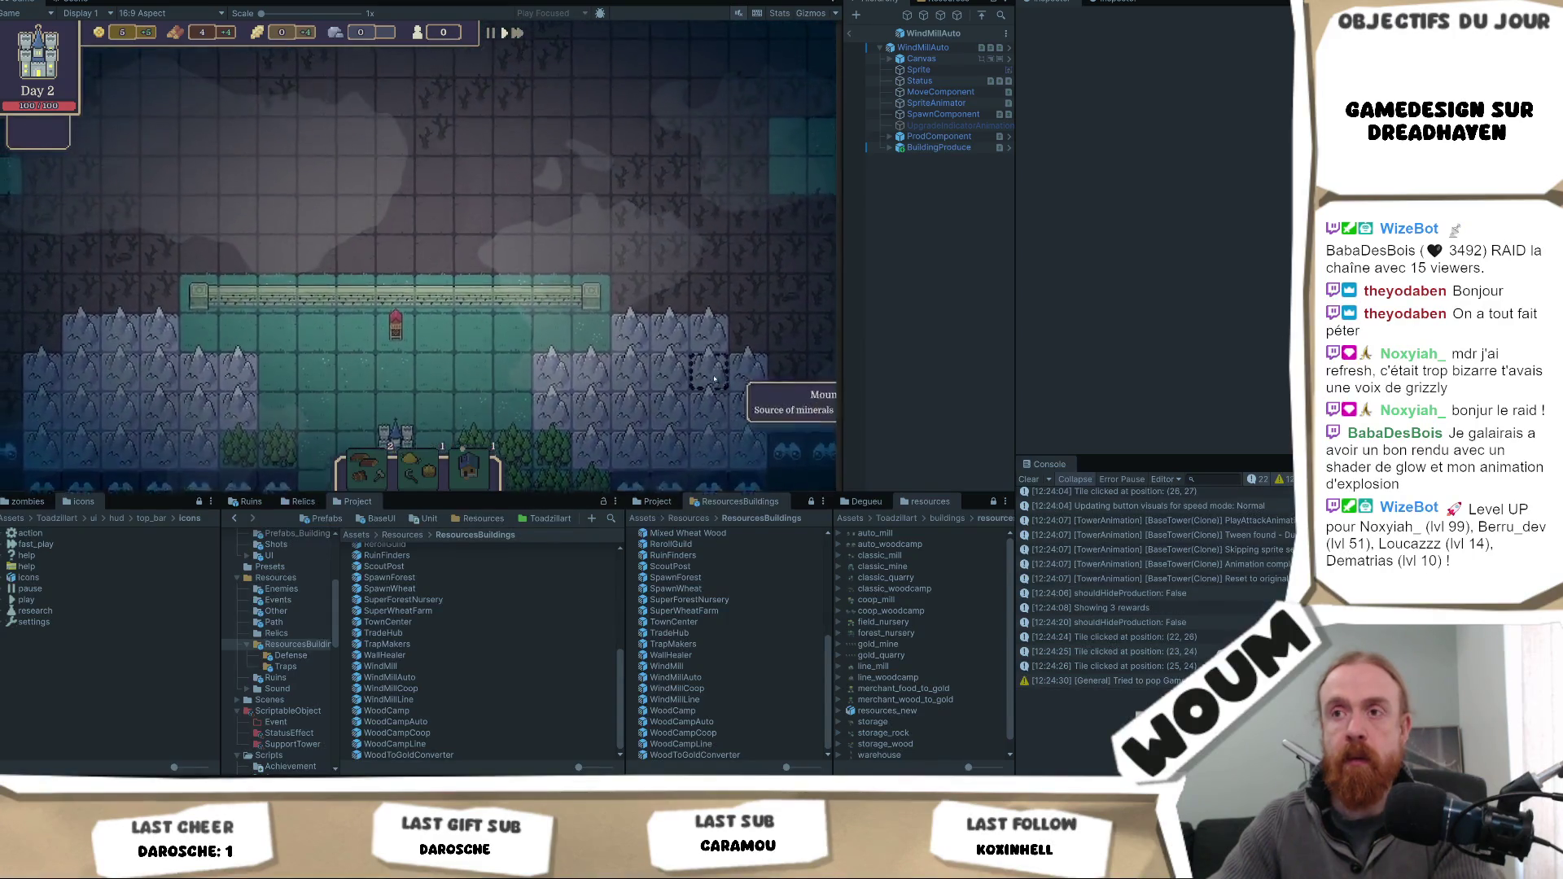
click(568, 323)
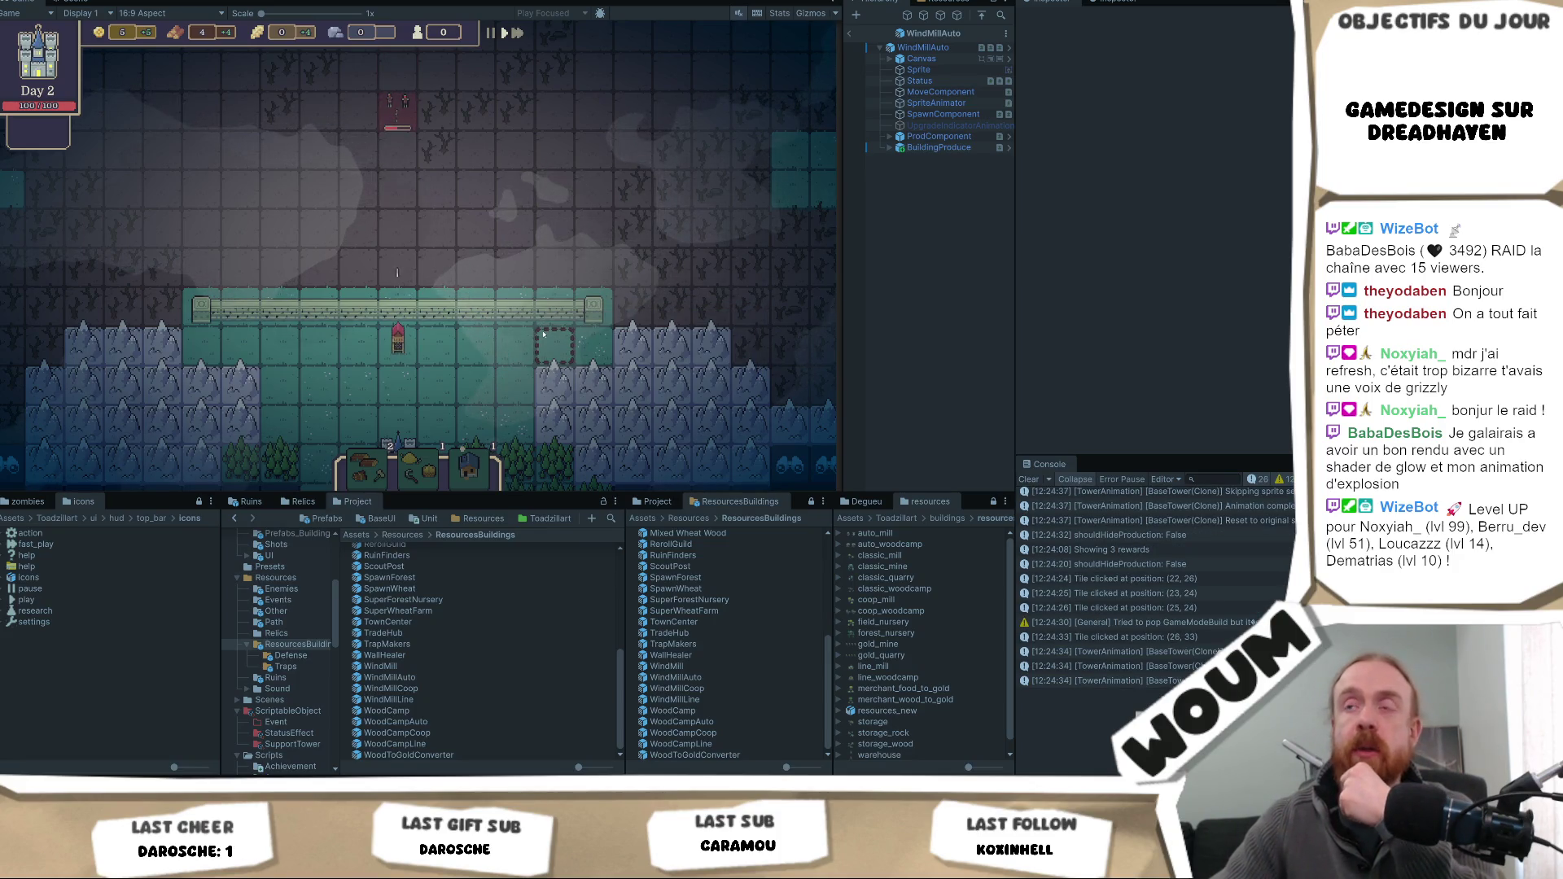
click(414, 359)
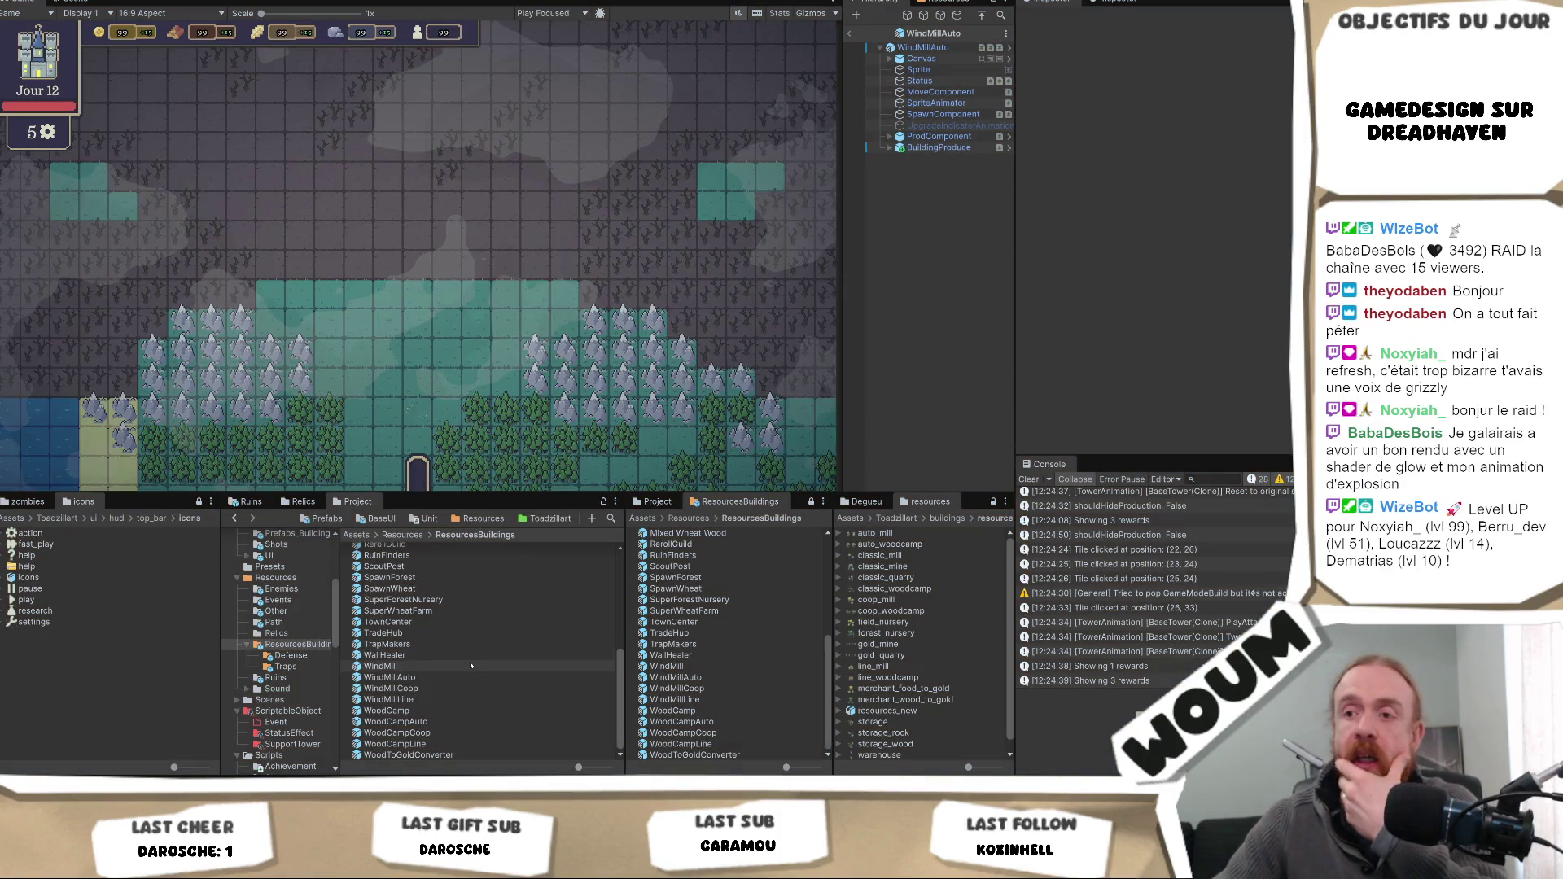
- Revert WindMill's build cost Resources list to the prefab default
click(391, 666)
scroll(1167, 380, down, 15)
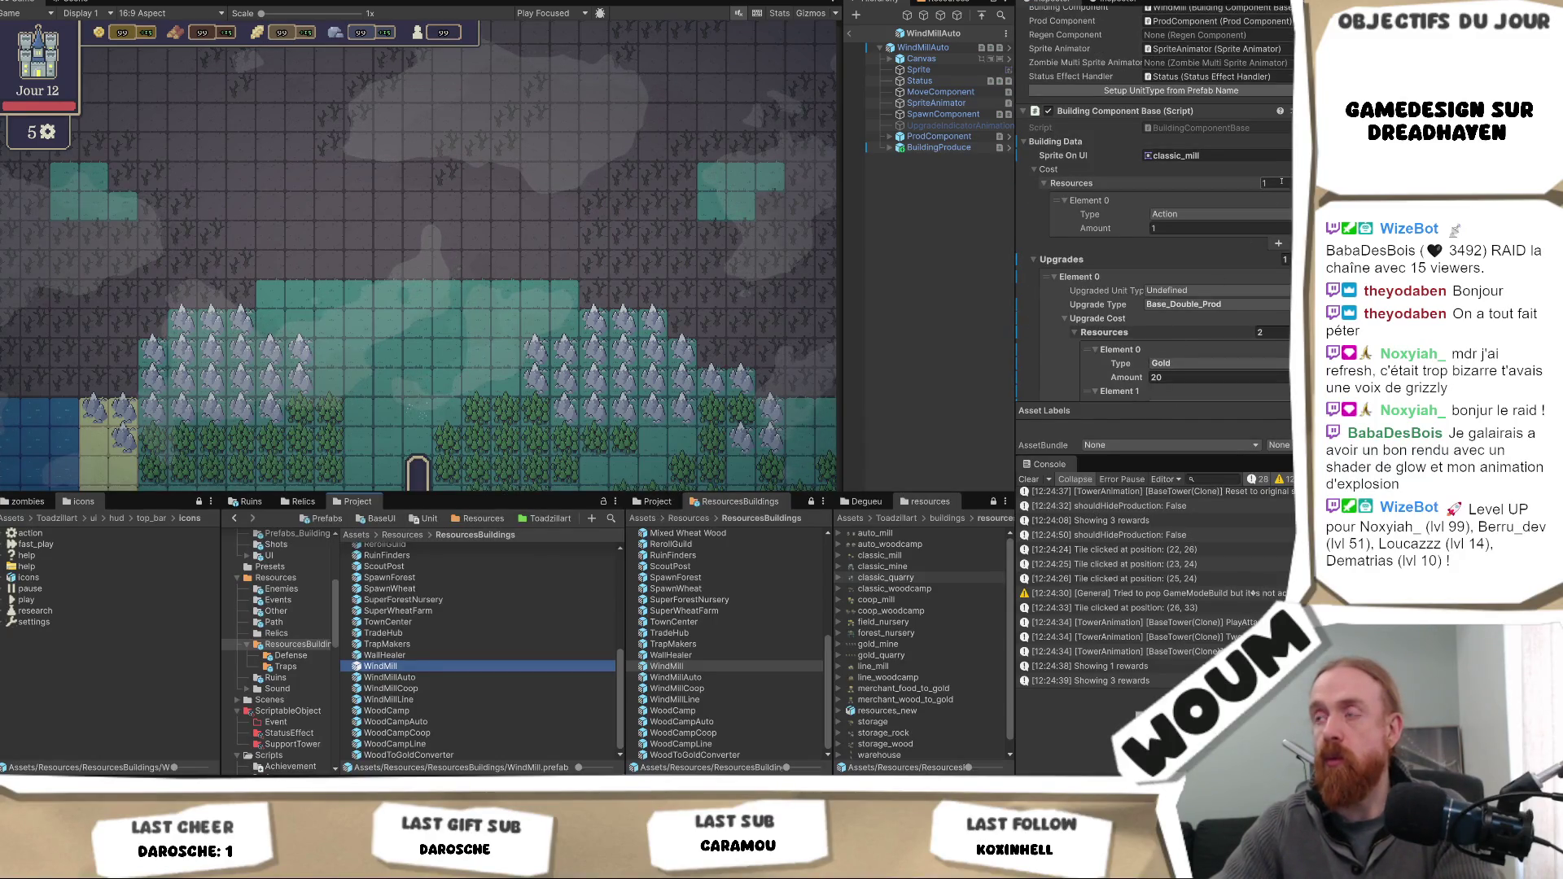
click(1277, 182)
text(0)
key(Return)
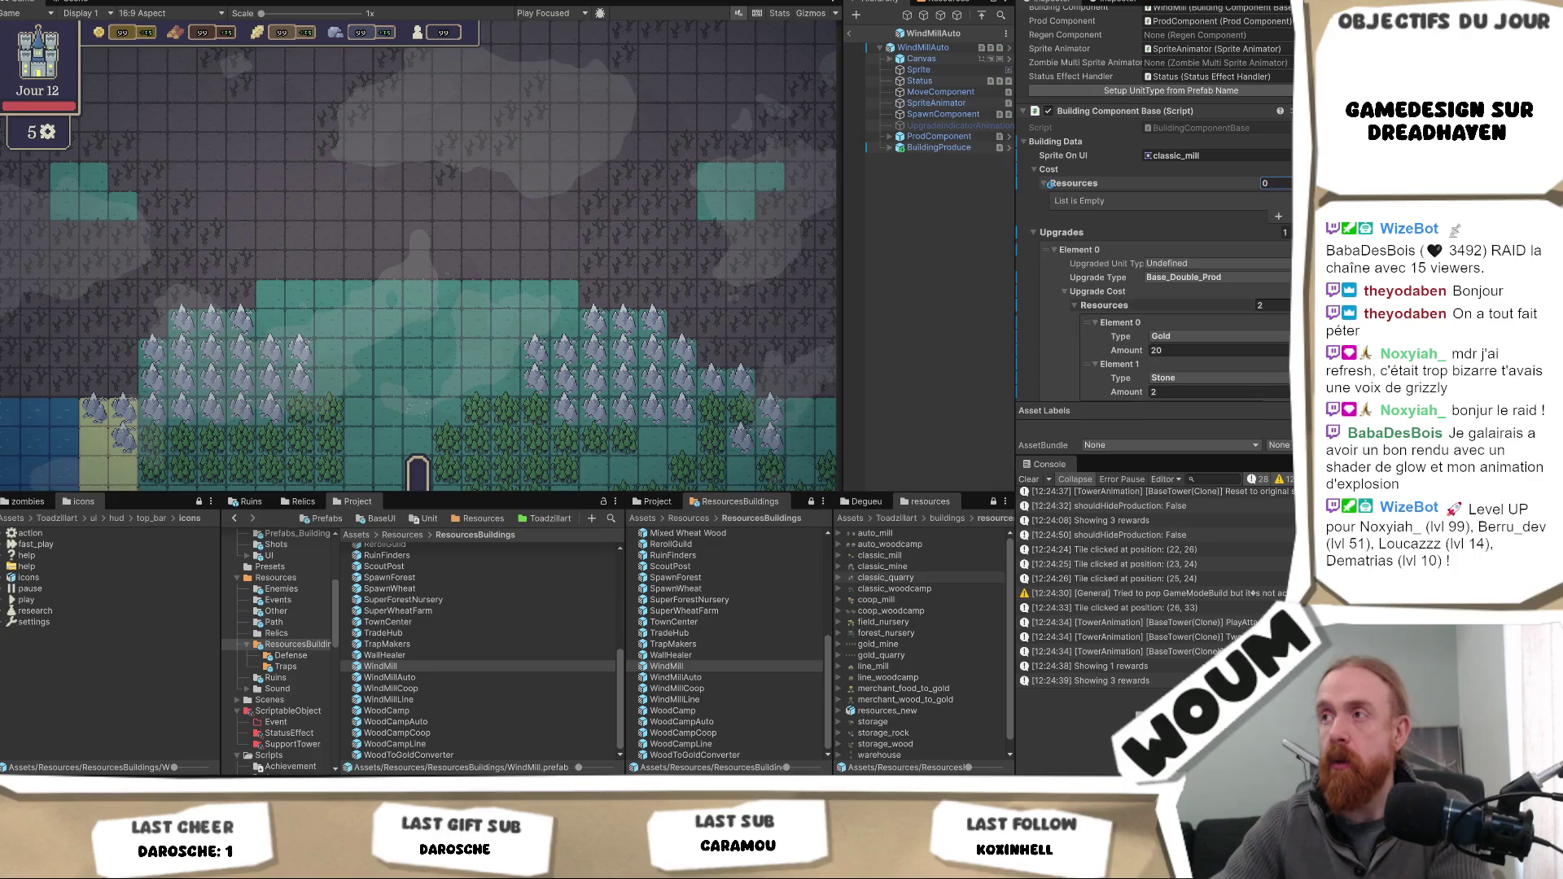
right_click(1080, 186)
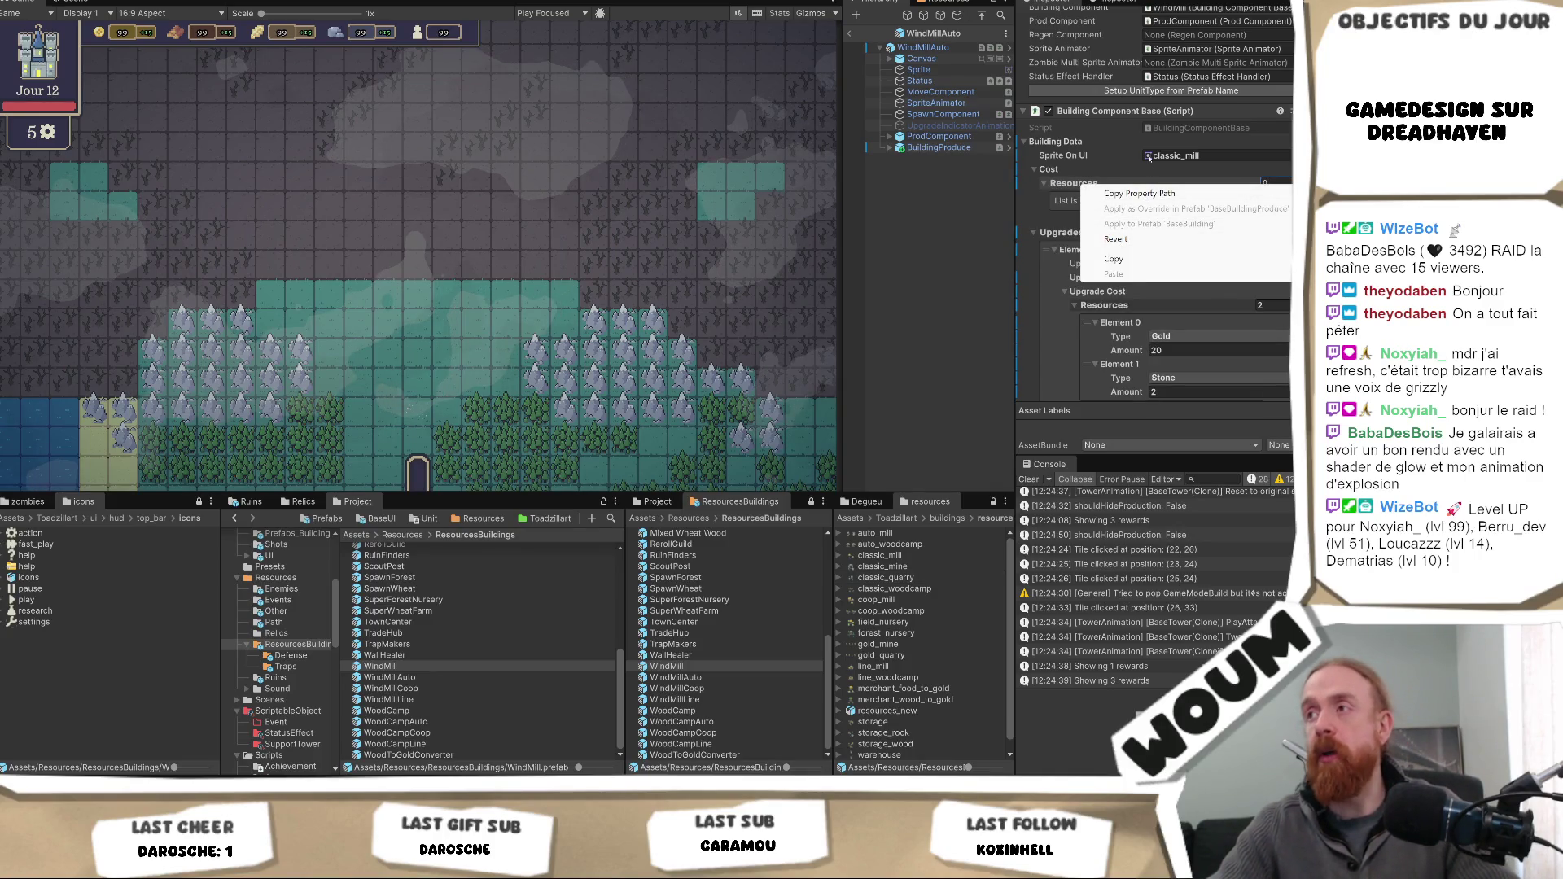
click(1115, 239)
- Open the BaseBuilding prefab and set its cost Resources size to 0
click(1149, 158)
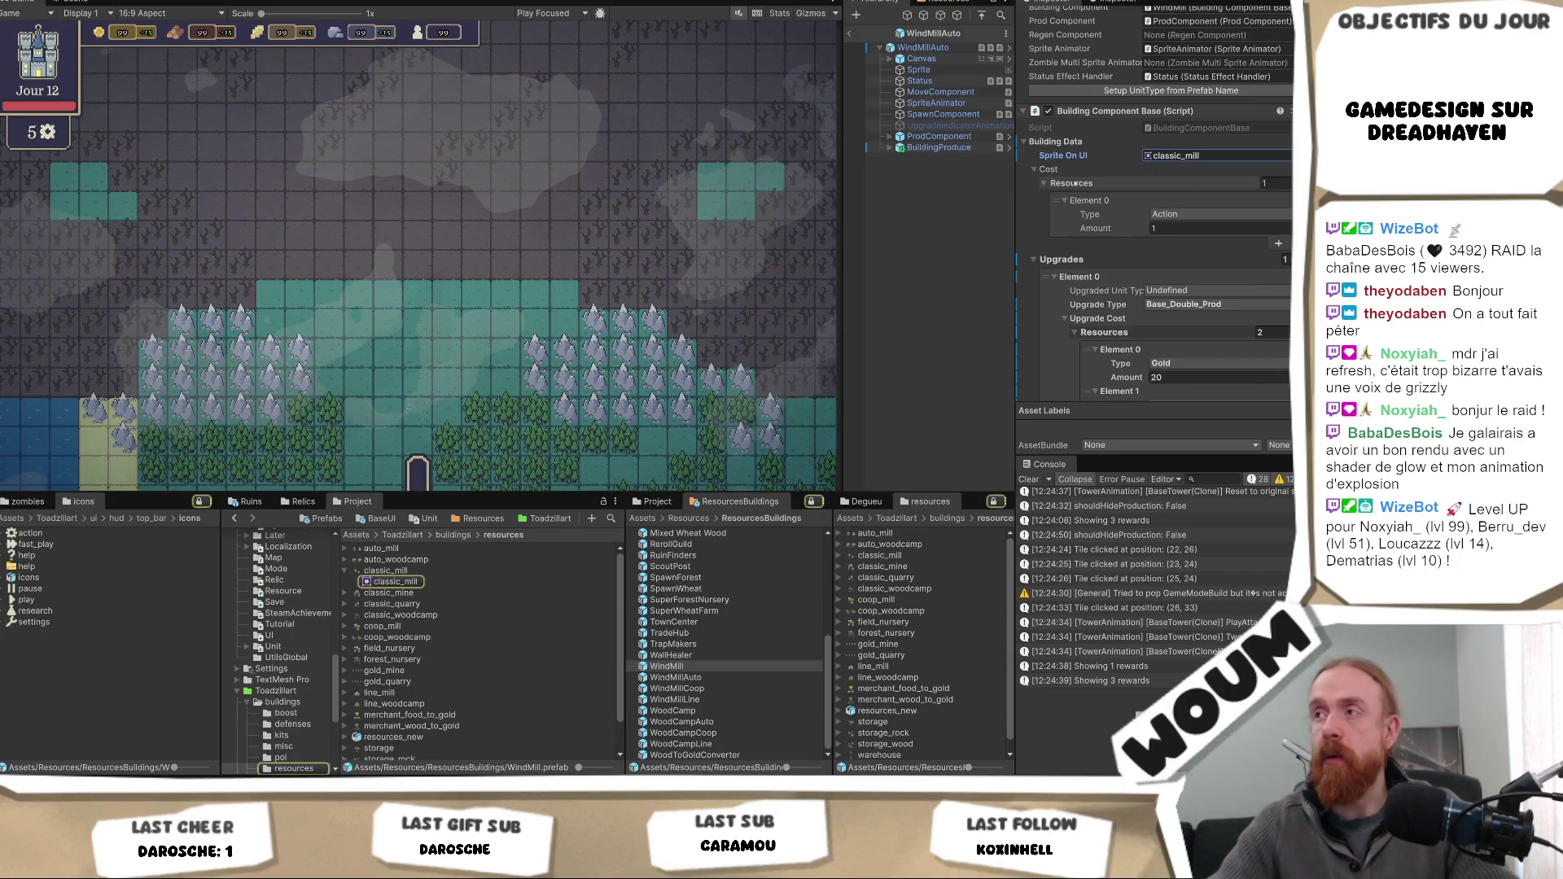
scroll(1075, 184, up, 10)
click(1134, 46)
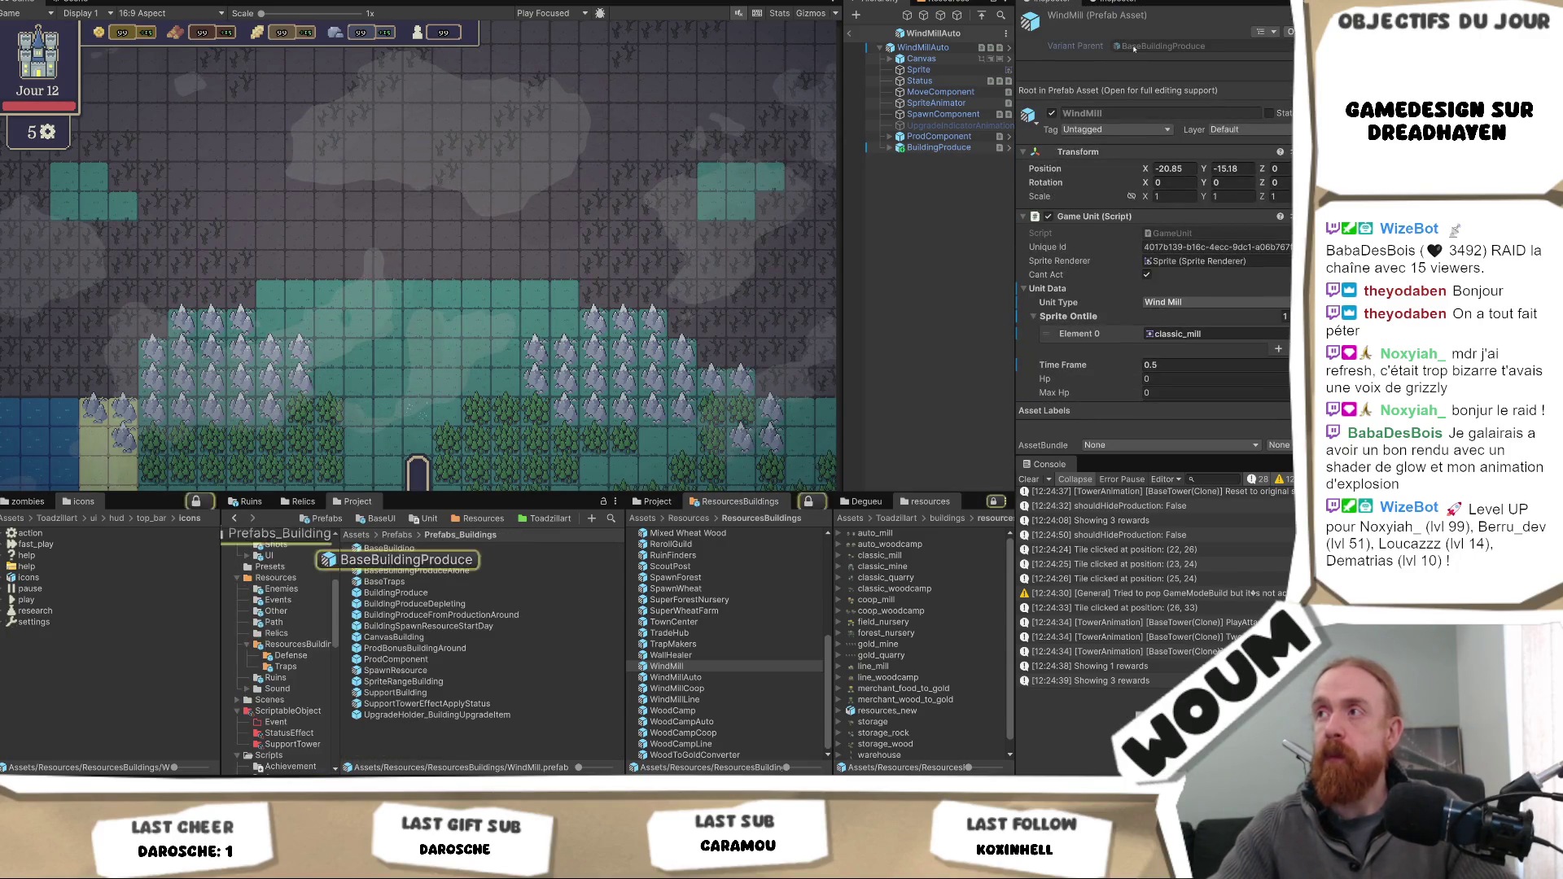
double_click(1133, 47)
double_click(1137, 54)
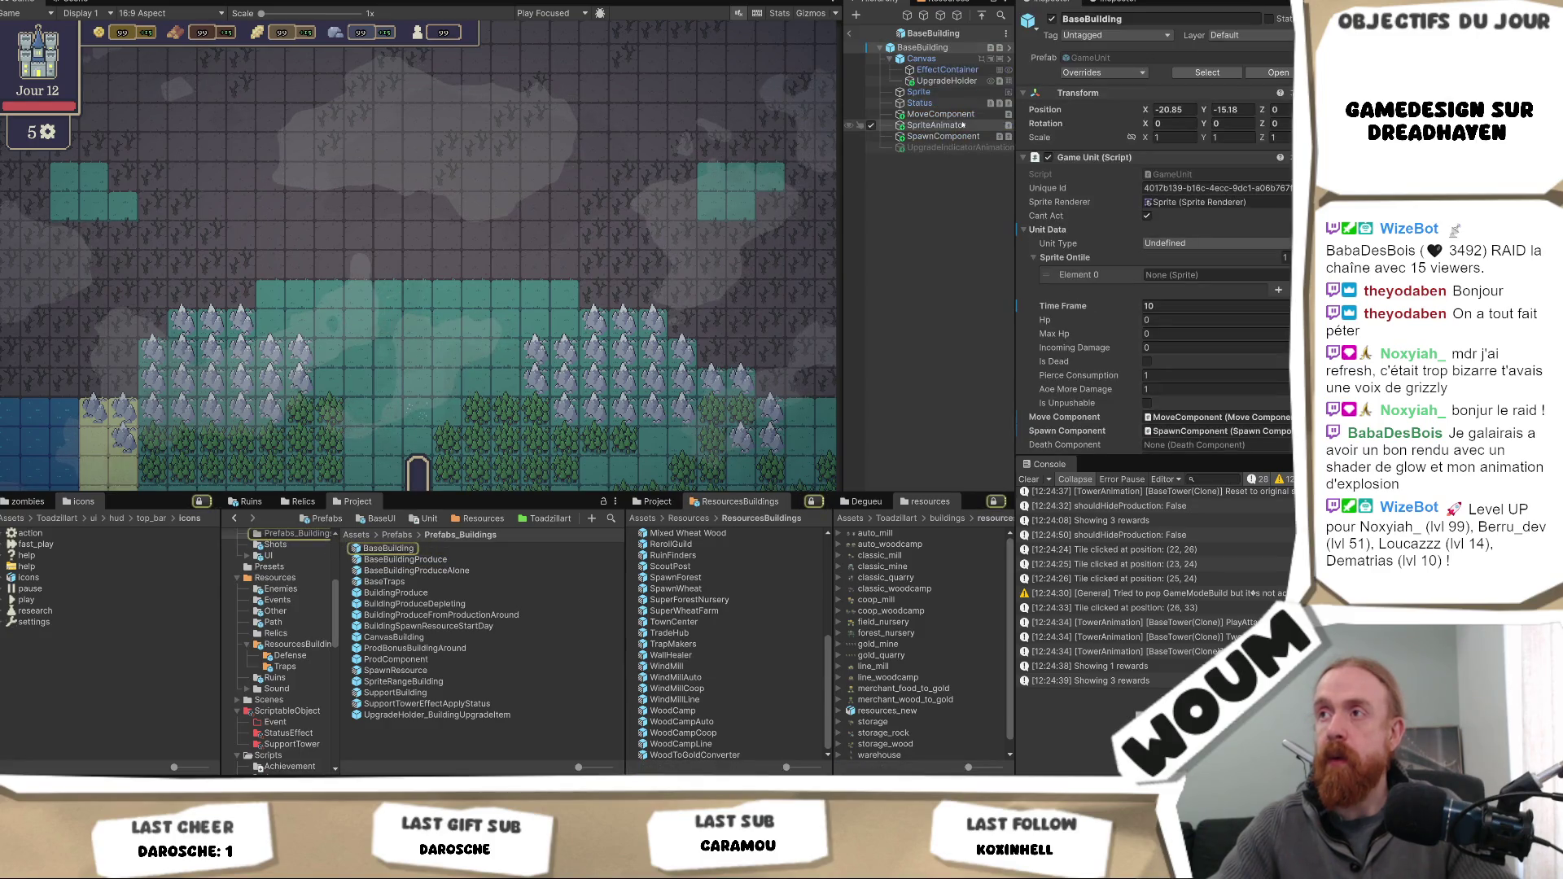
scroll(1212, 256, down, 10)
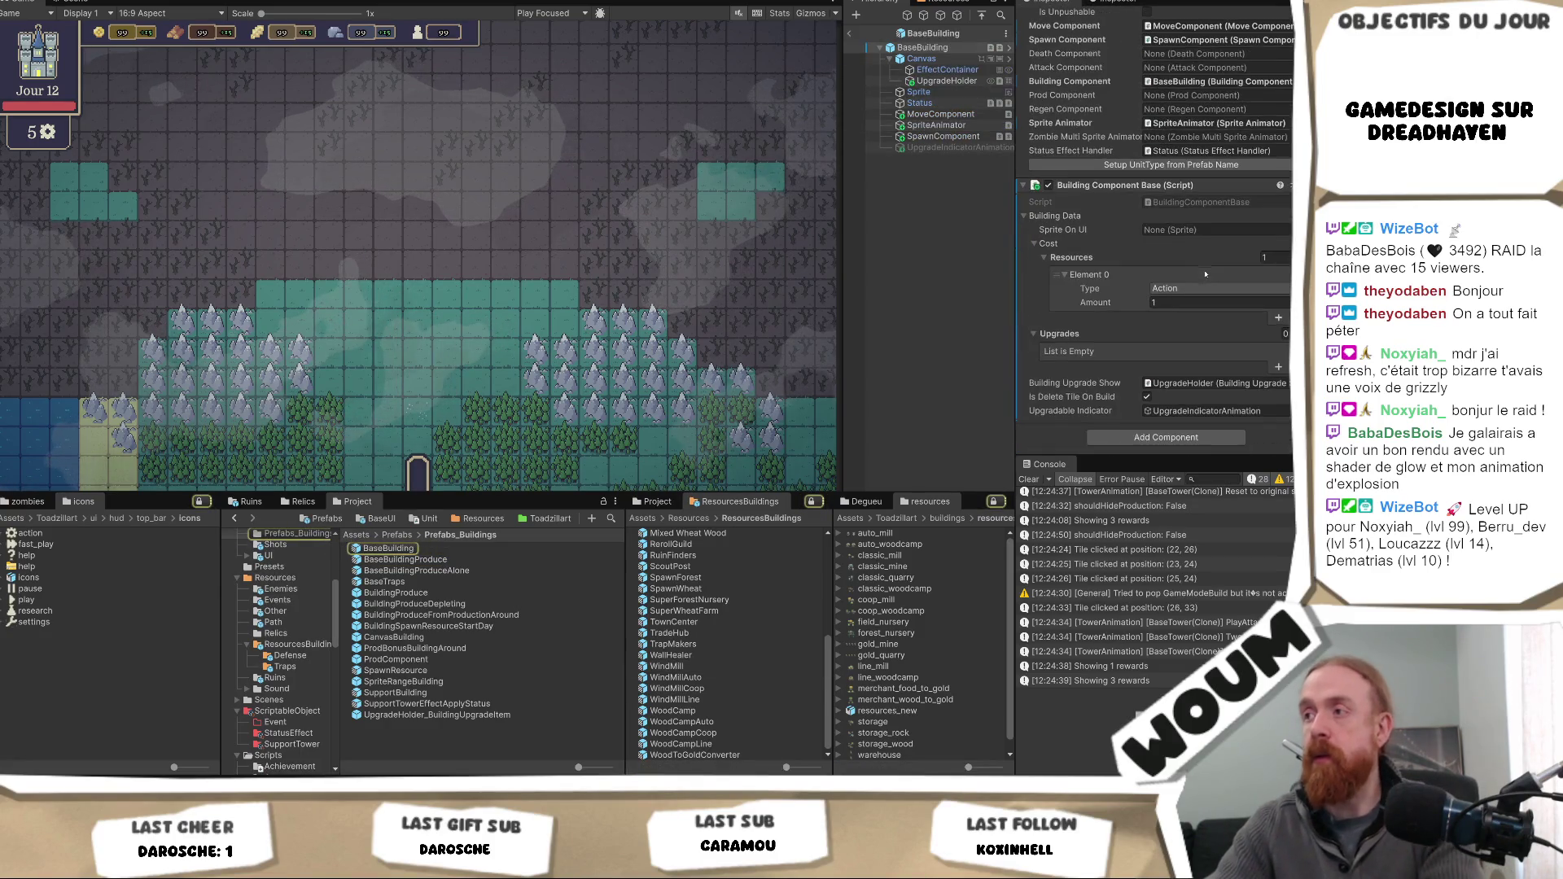
click(1266, 258)
text(0)
key(Return)
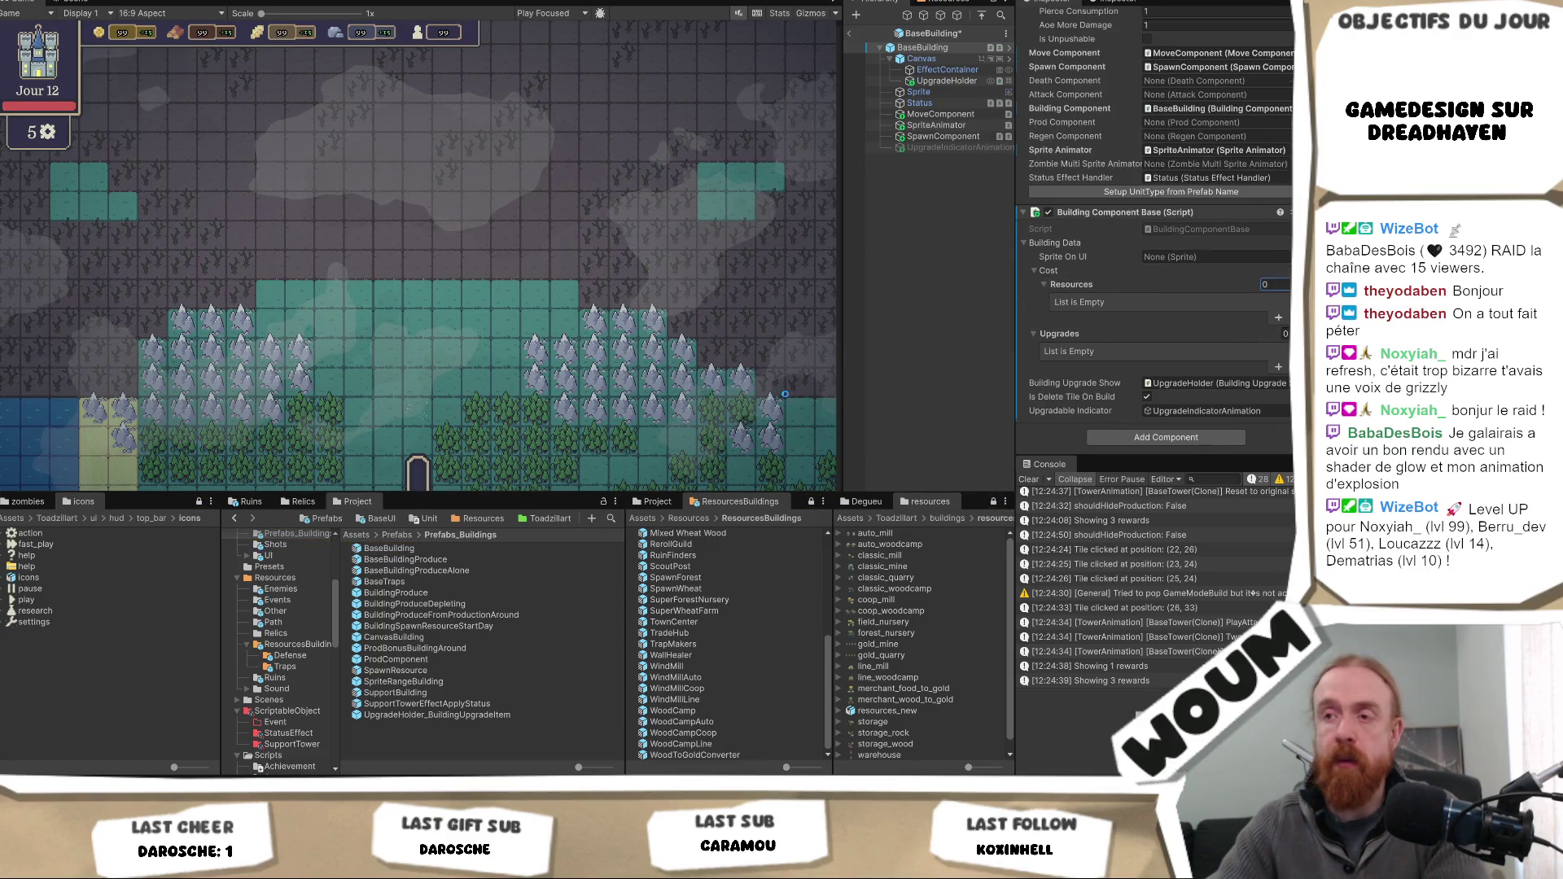
- Add one Action entry to WindMillAuto's build cost Resources
double_click(732, 678)
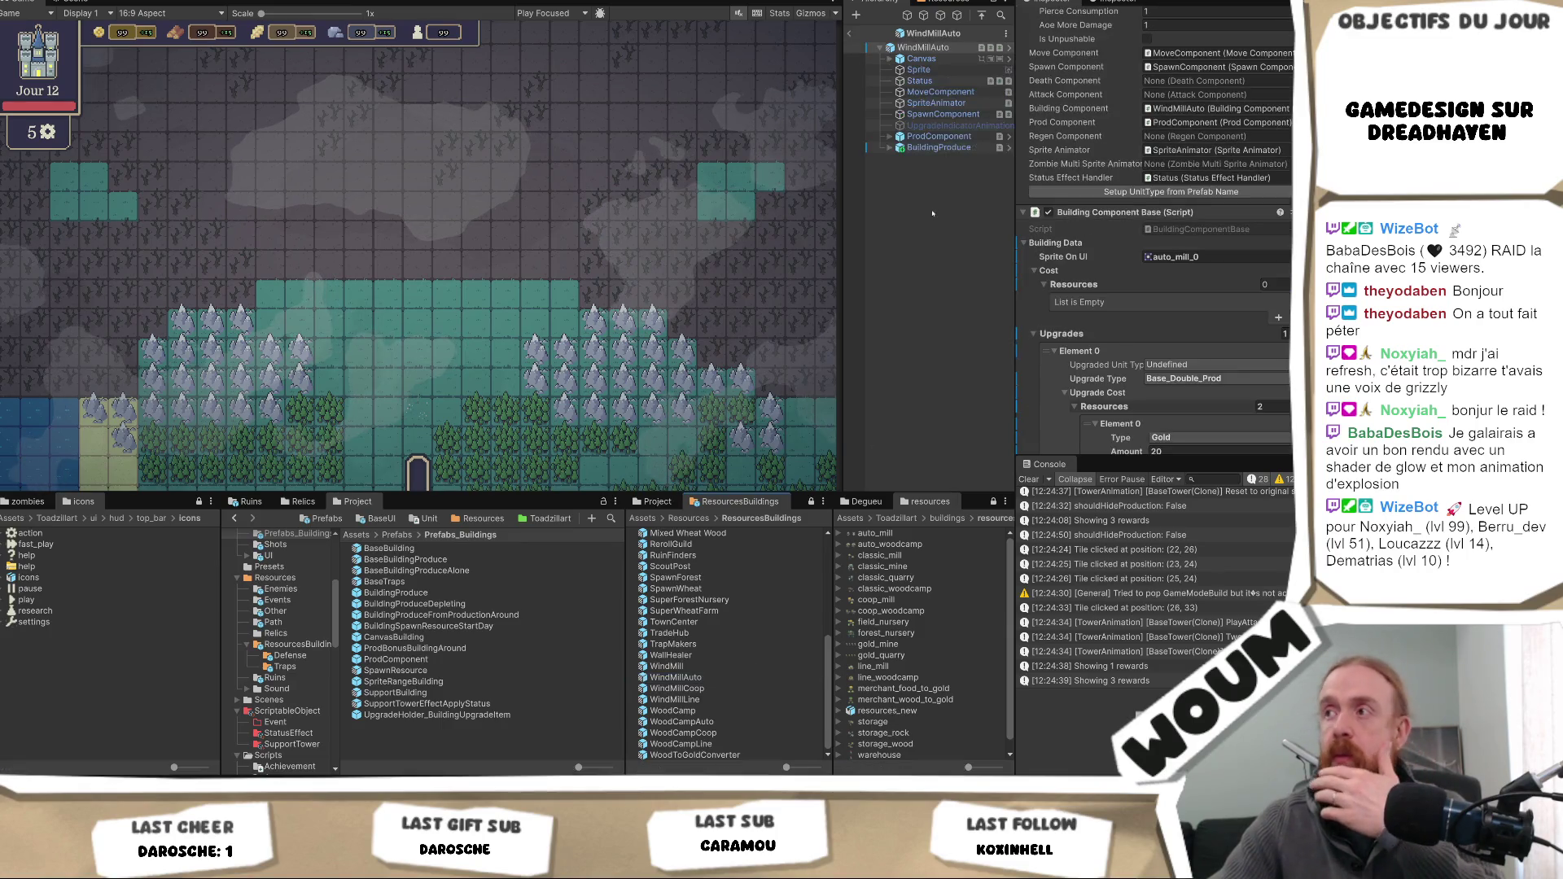
scroll(1140, 285, down, 2)
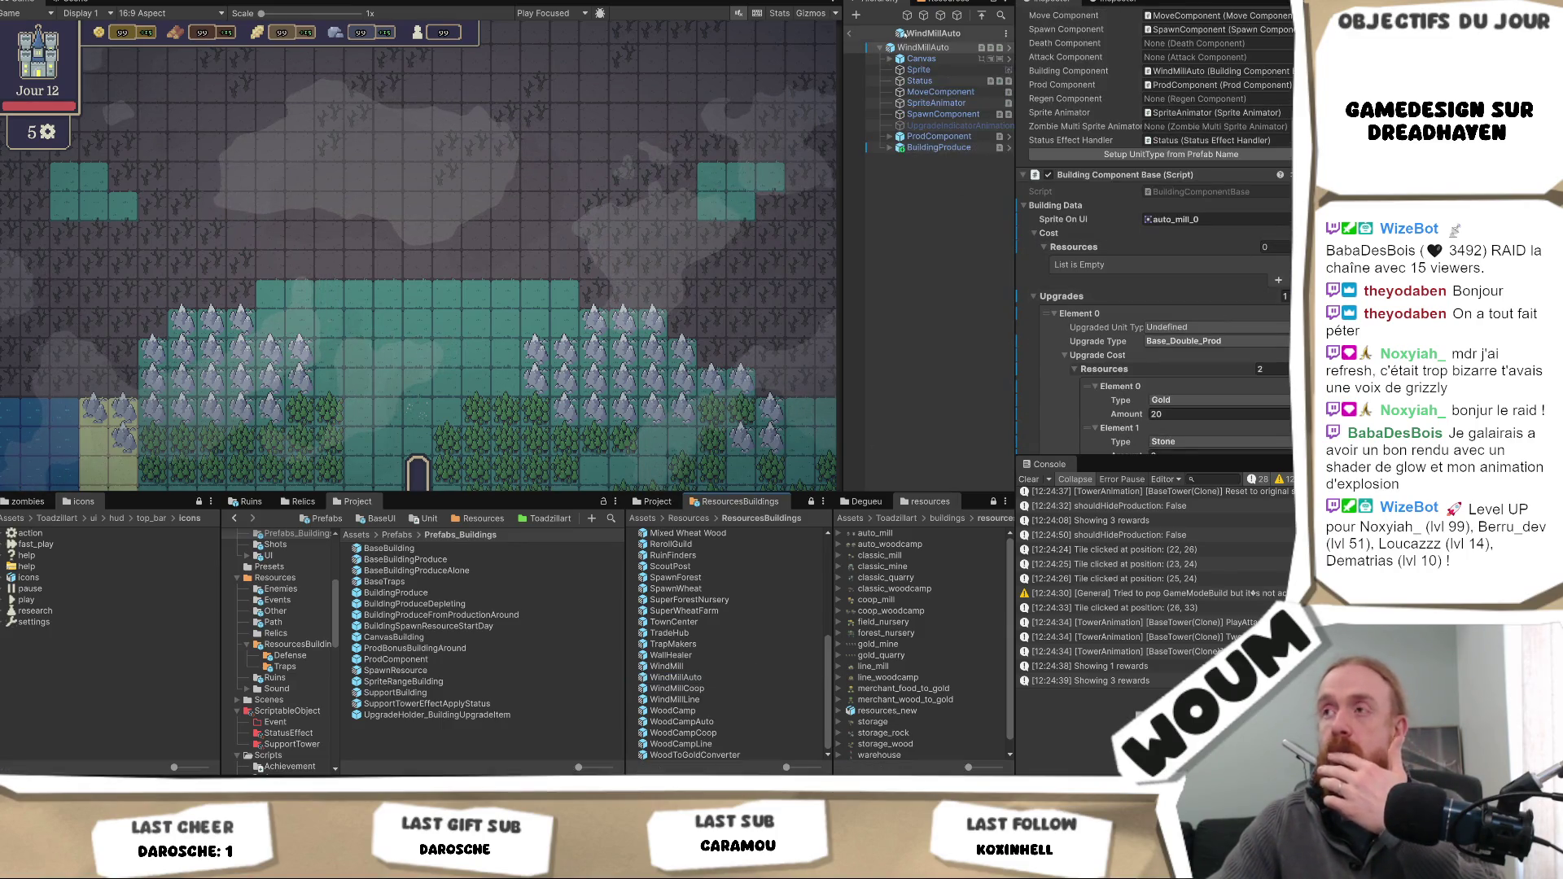
click(1278, 280)
click(1193, 278)
click(1193, 279)
text(1)
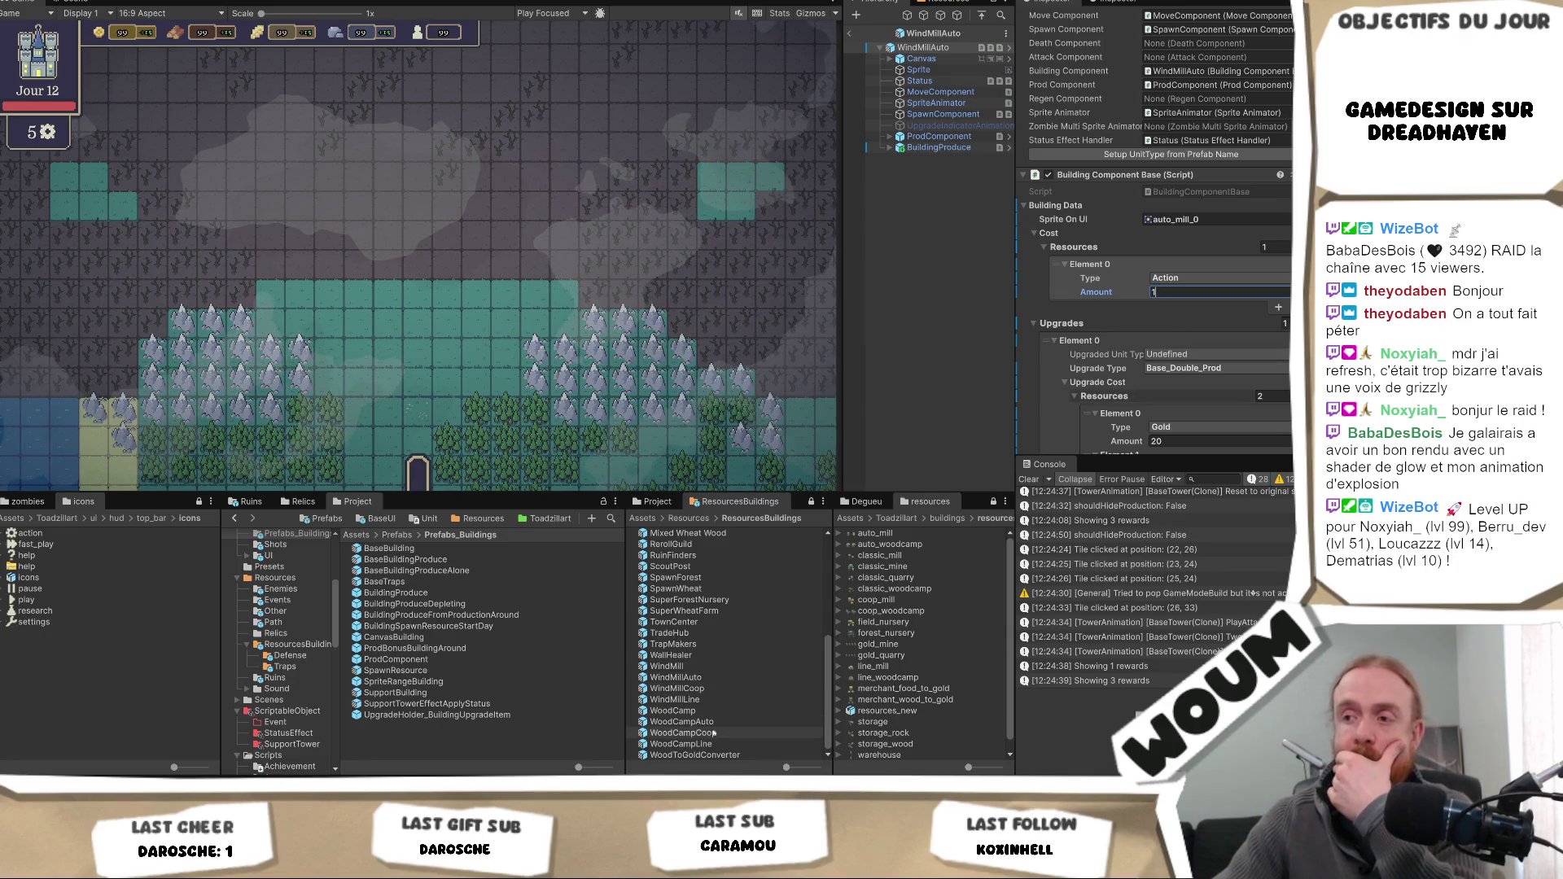
double_click(721, 724)
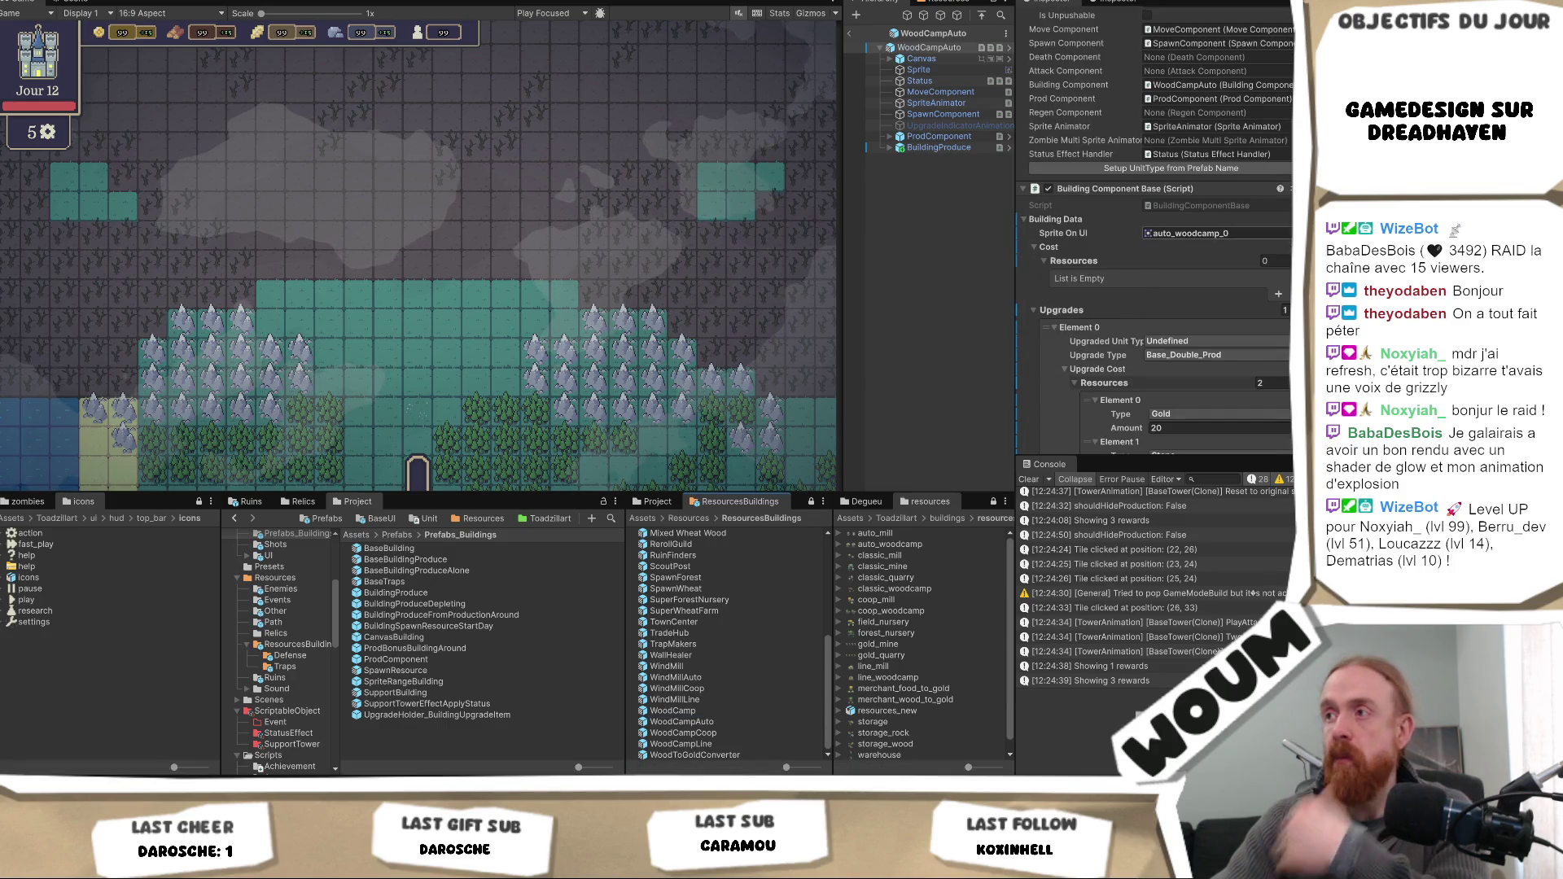
- Give WoodCampAuto an Action build cost of amount 1 and save the prefab
click(1278, 295)
click(1217, 292)
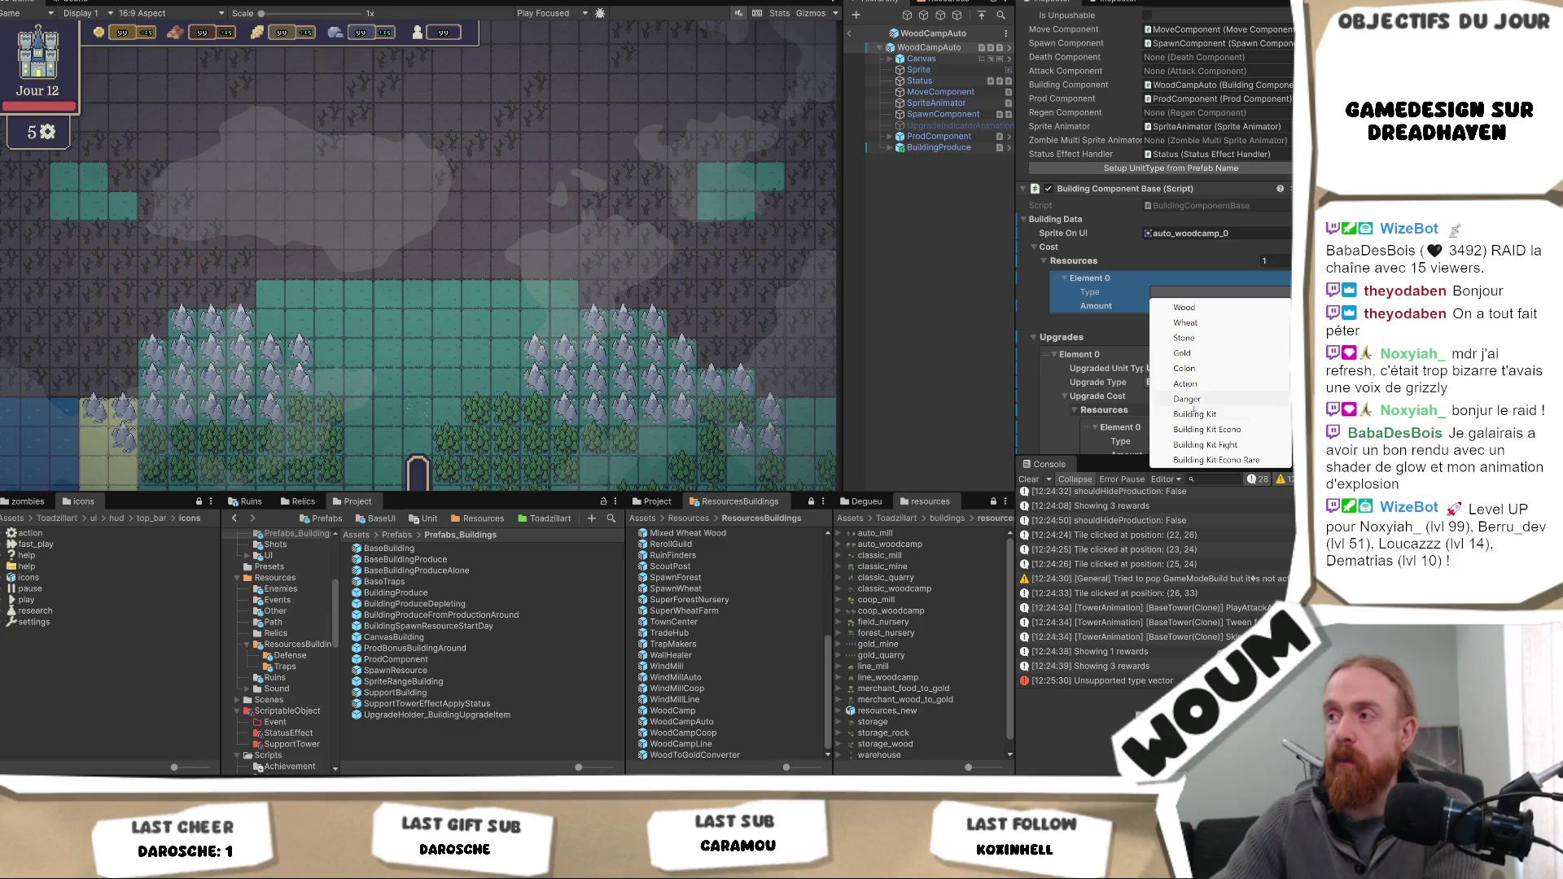
click(1185, 383)
click(1172, 306)
text(1)
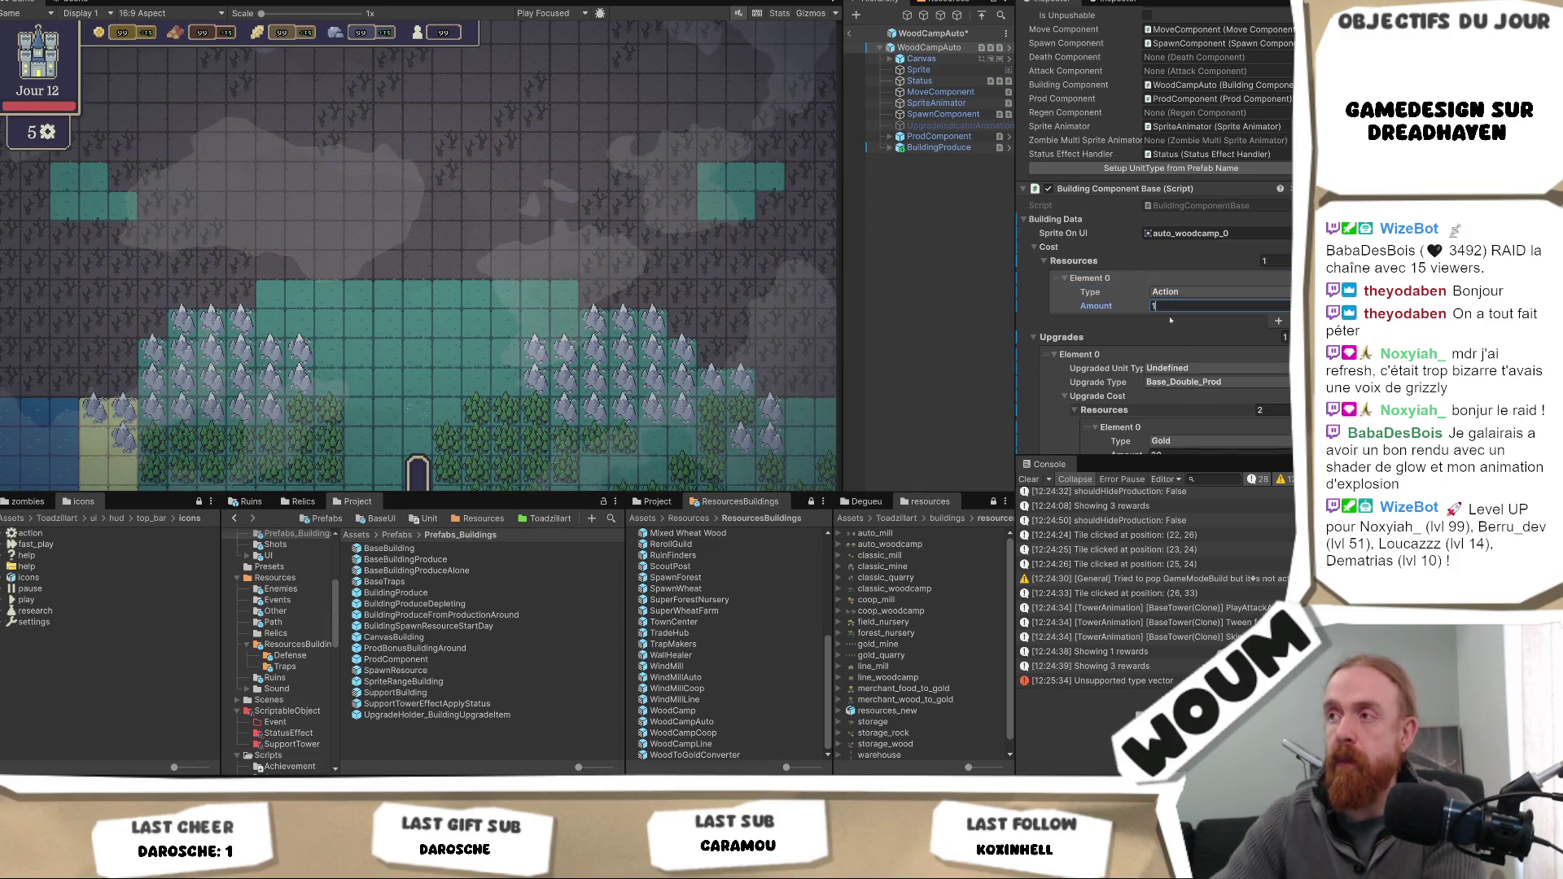
key(ctrl+s)
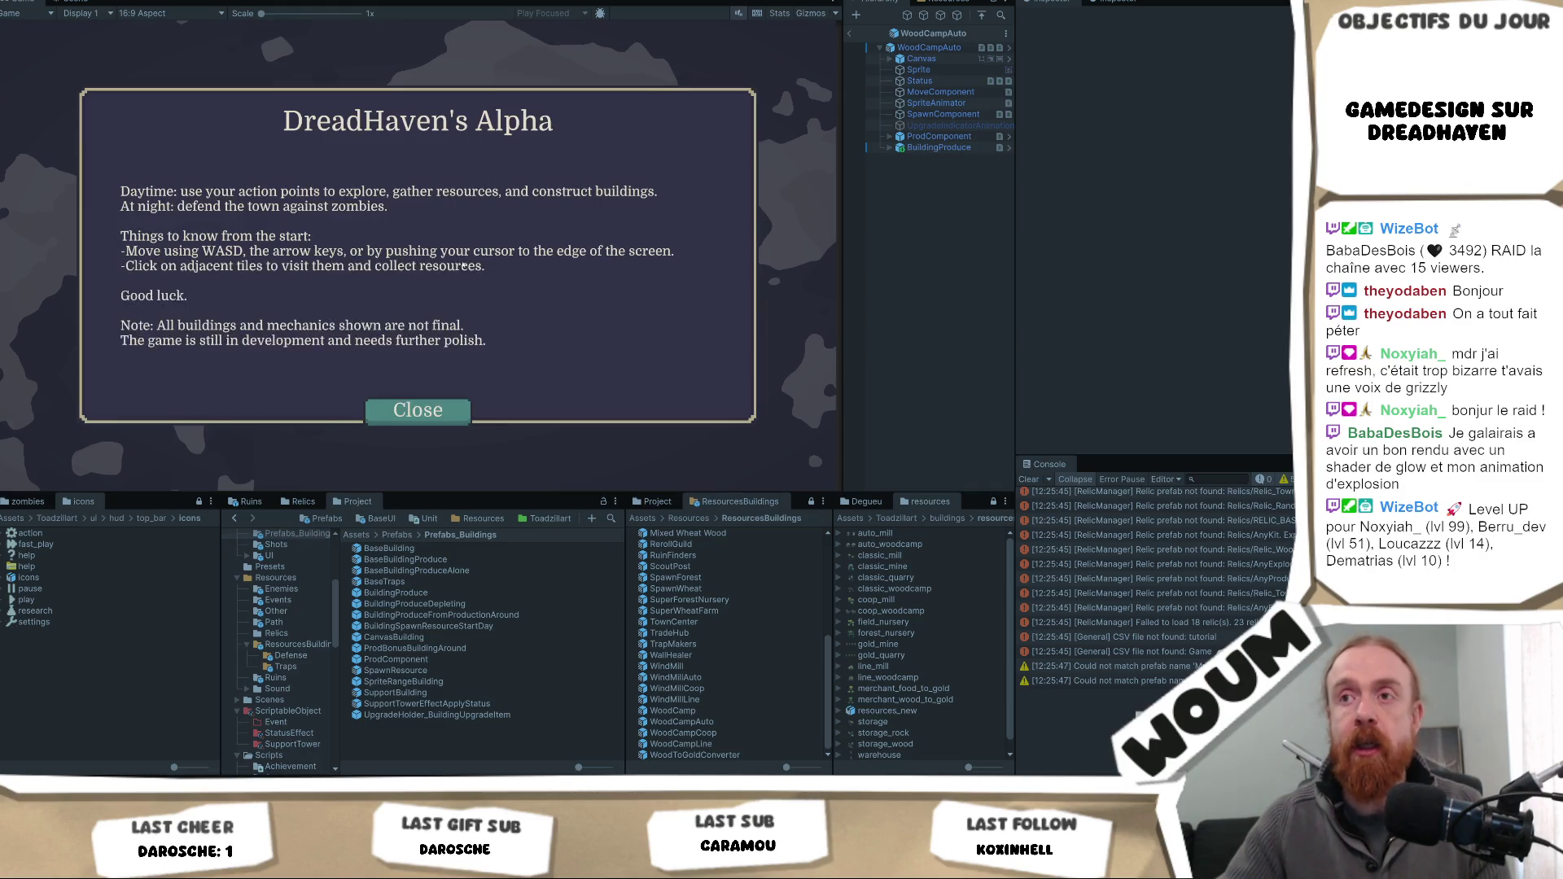
- Dismiss the intro, place the town center, build two Chopping Camps on forest, and take a wood kit
click(432, 412)
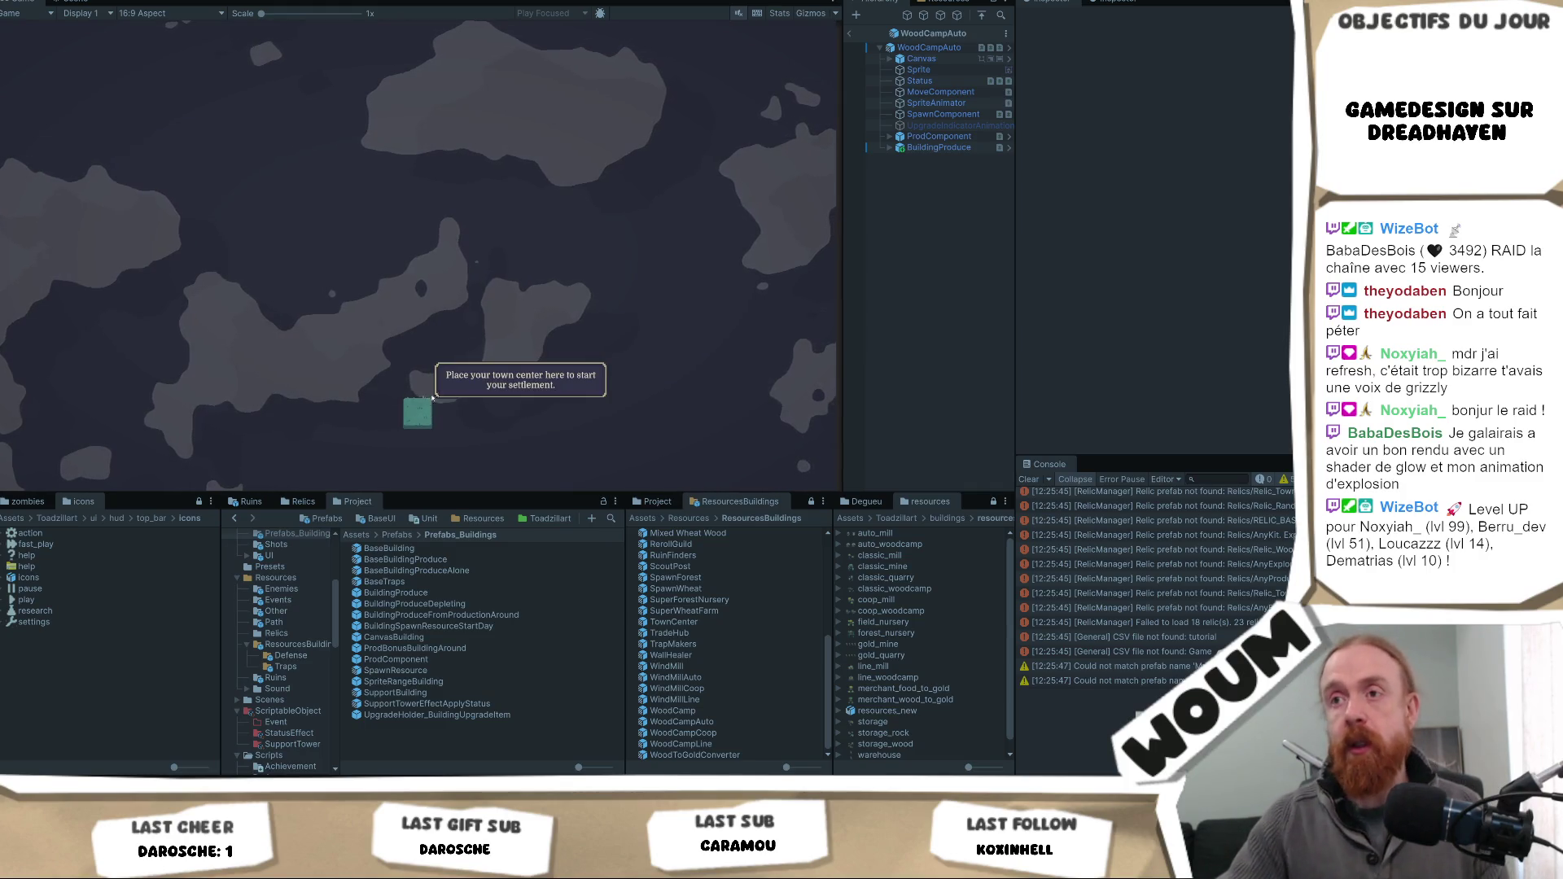
click(424, 426)
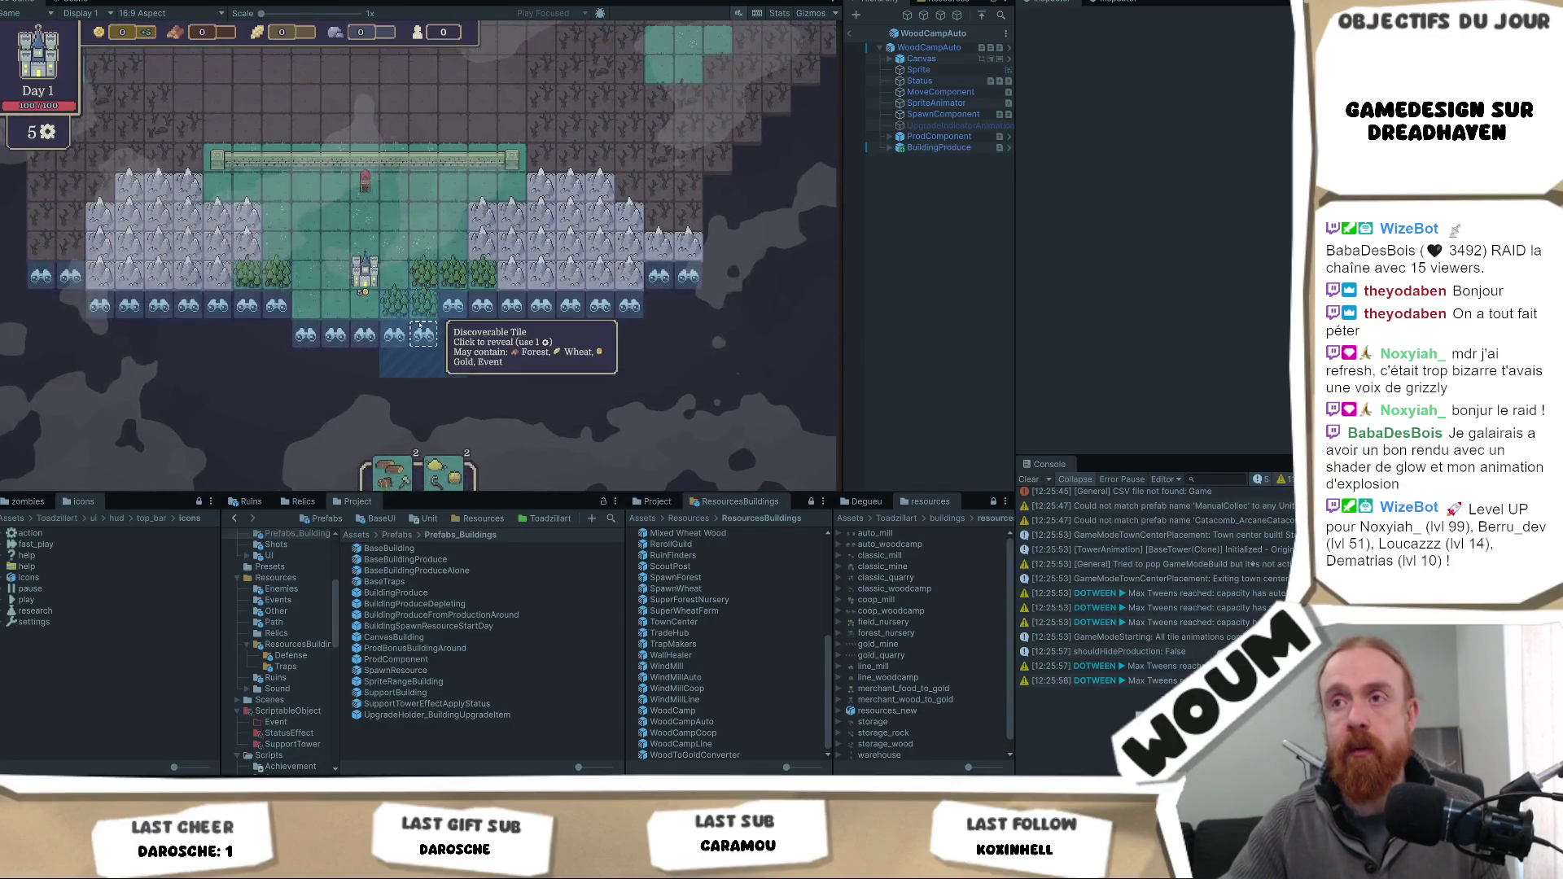
click(422, 333)
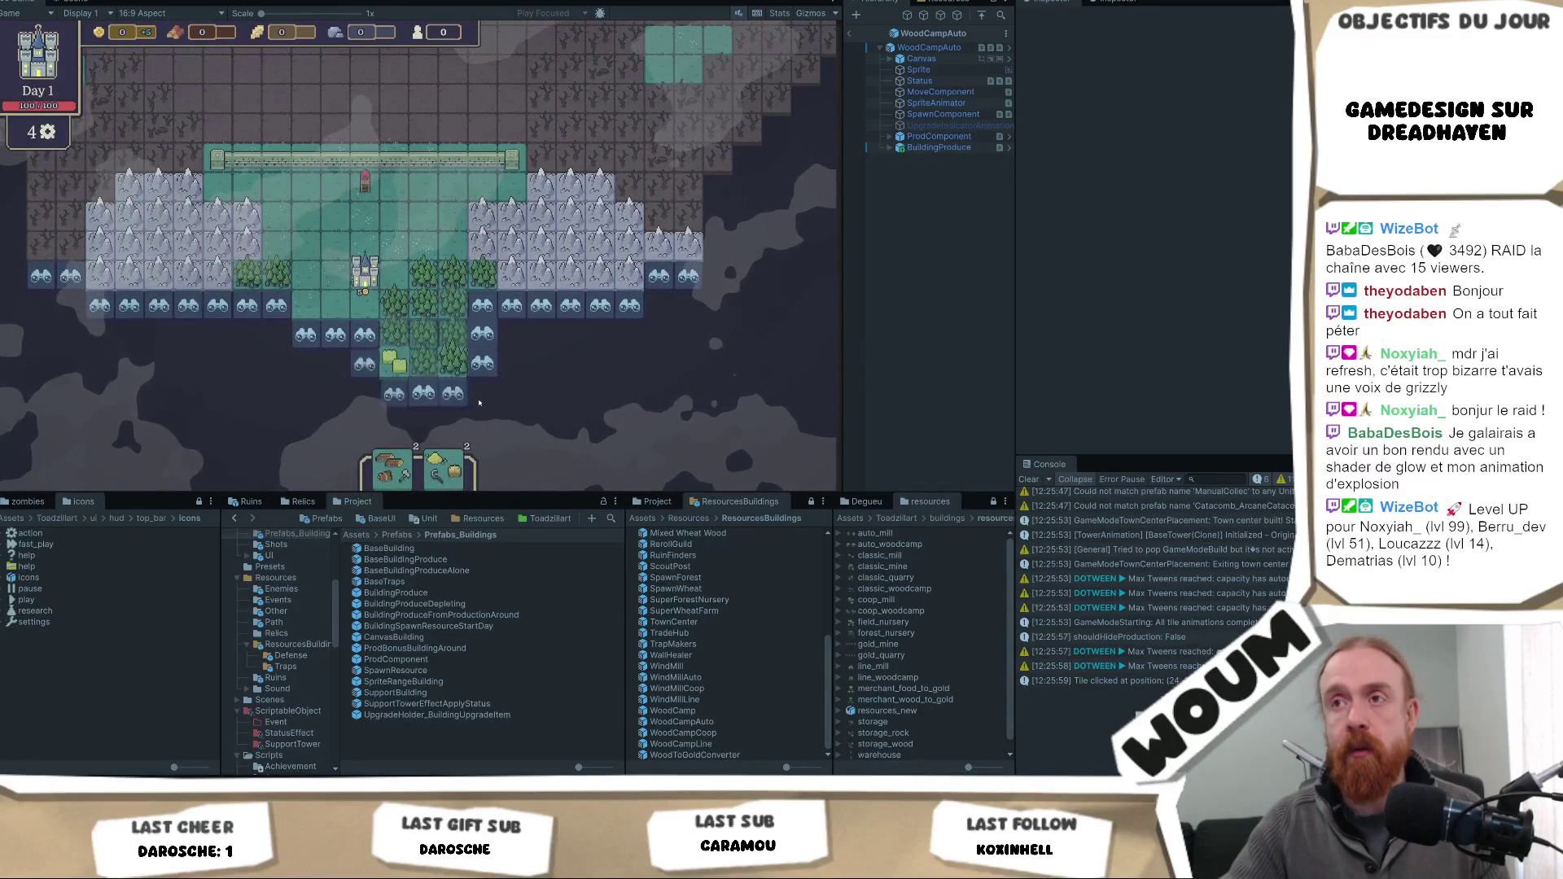
click(422, 303)
click(482, 364)
mouse_move(390, 460)
mouse_down()
mouse_move(427, 330)
mouse_move(444, 334)
mouse_up()
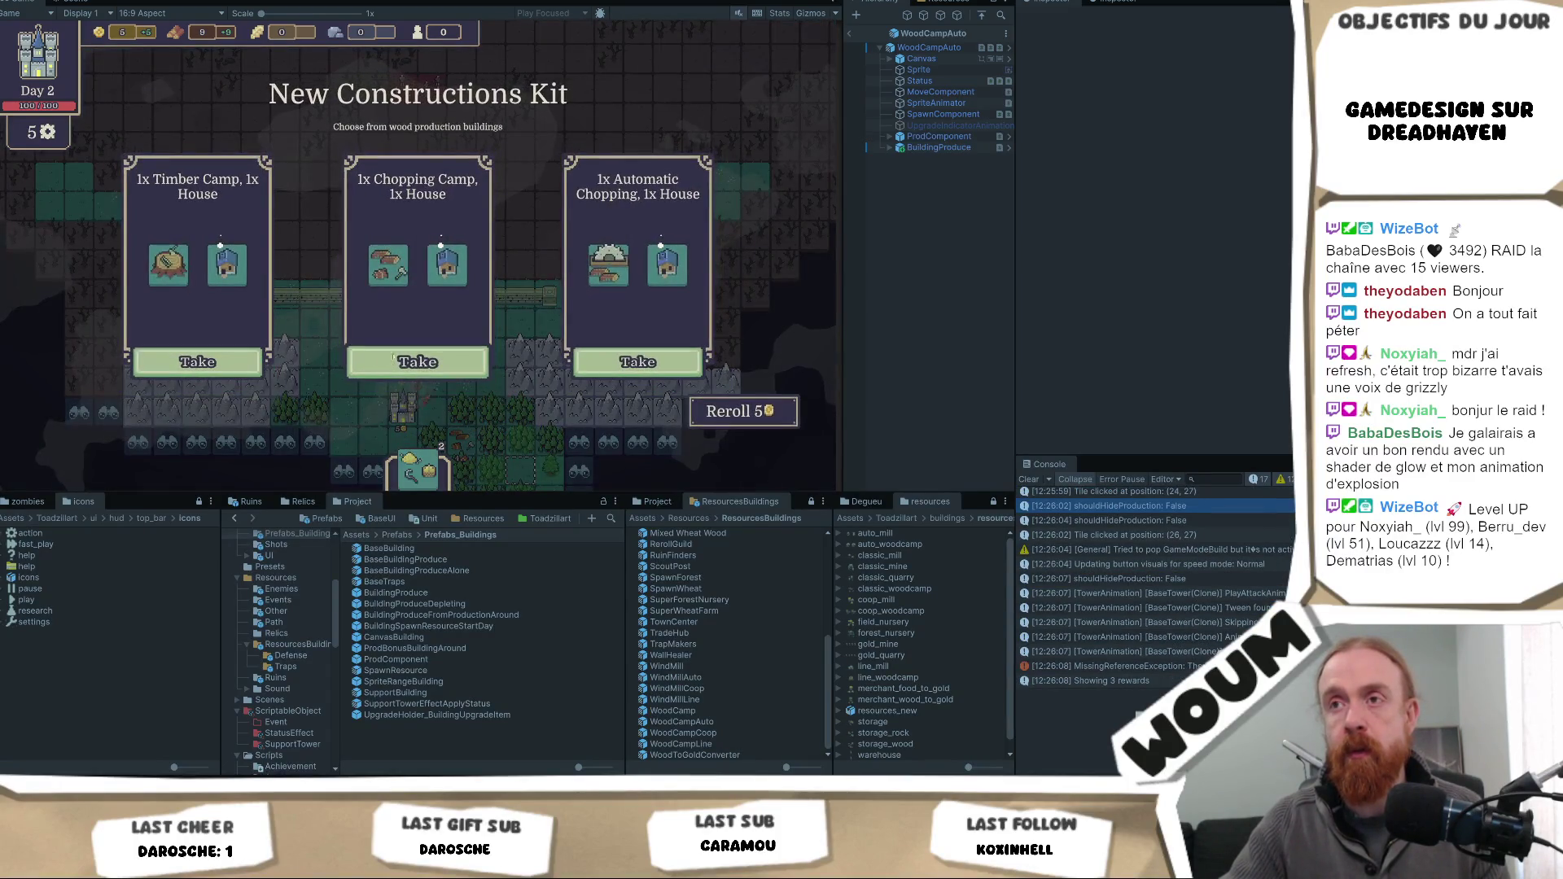
click(418, 363)
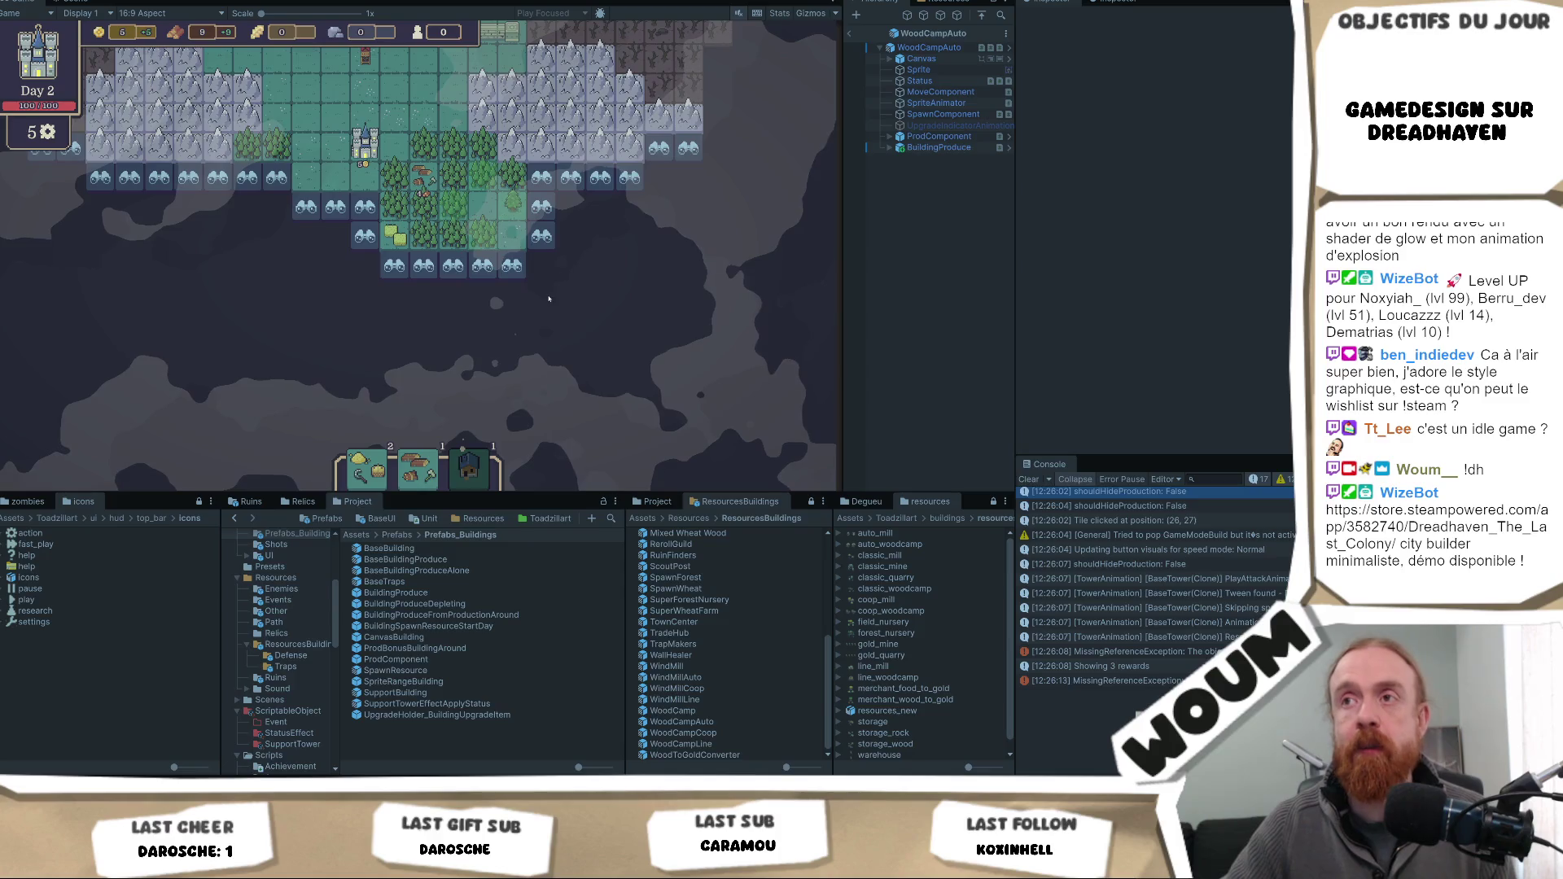
- Inspect a forest tile and explore the fogged tiles around the settlement
click(513, 177)
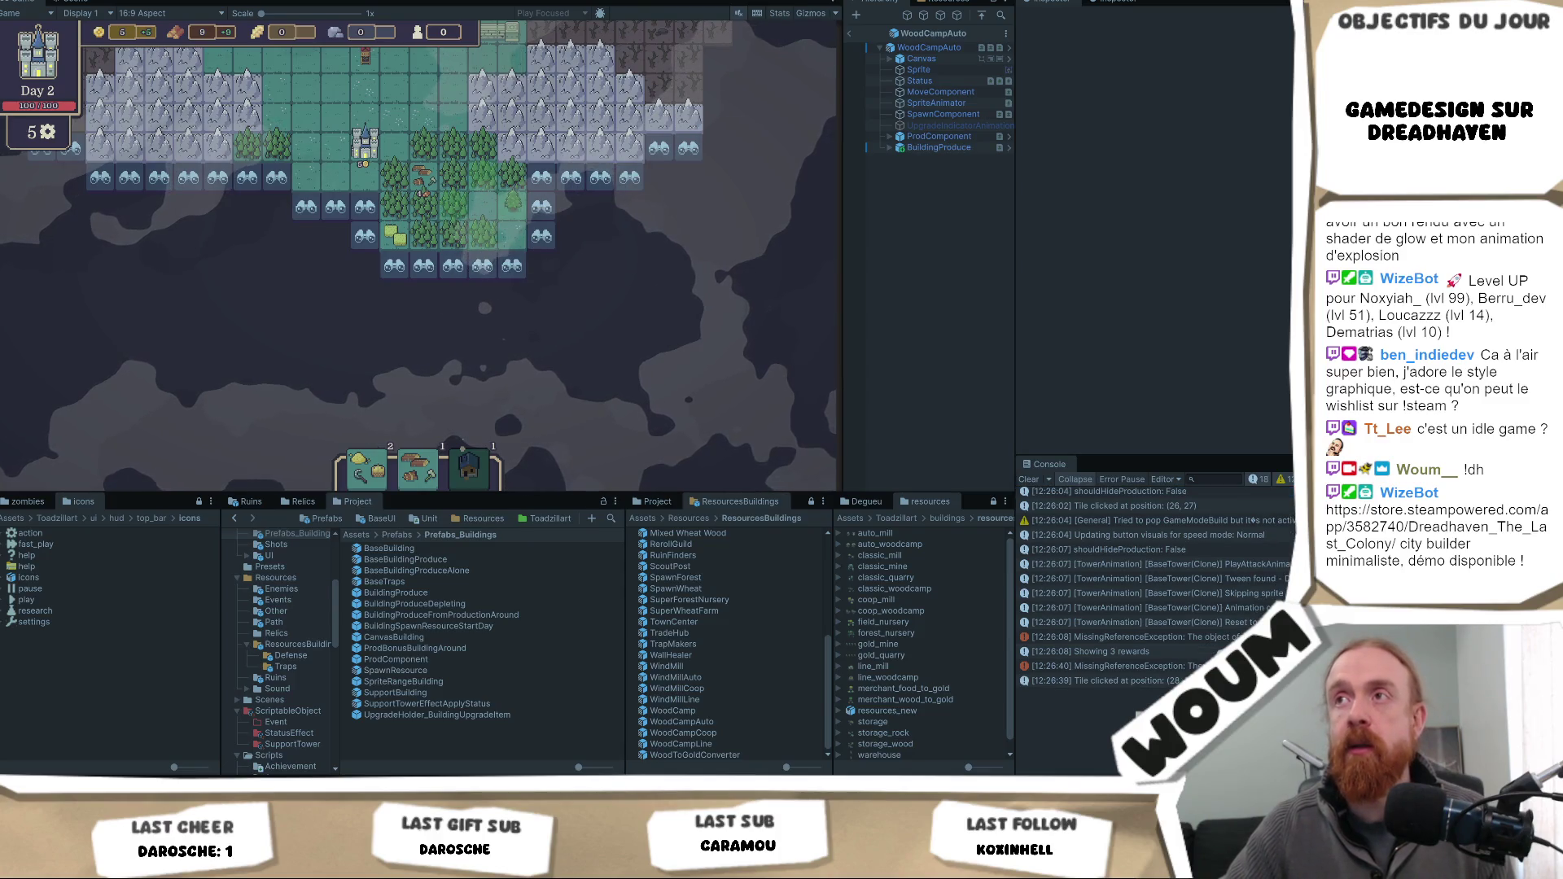
click(424, 265)
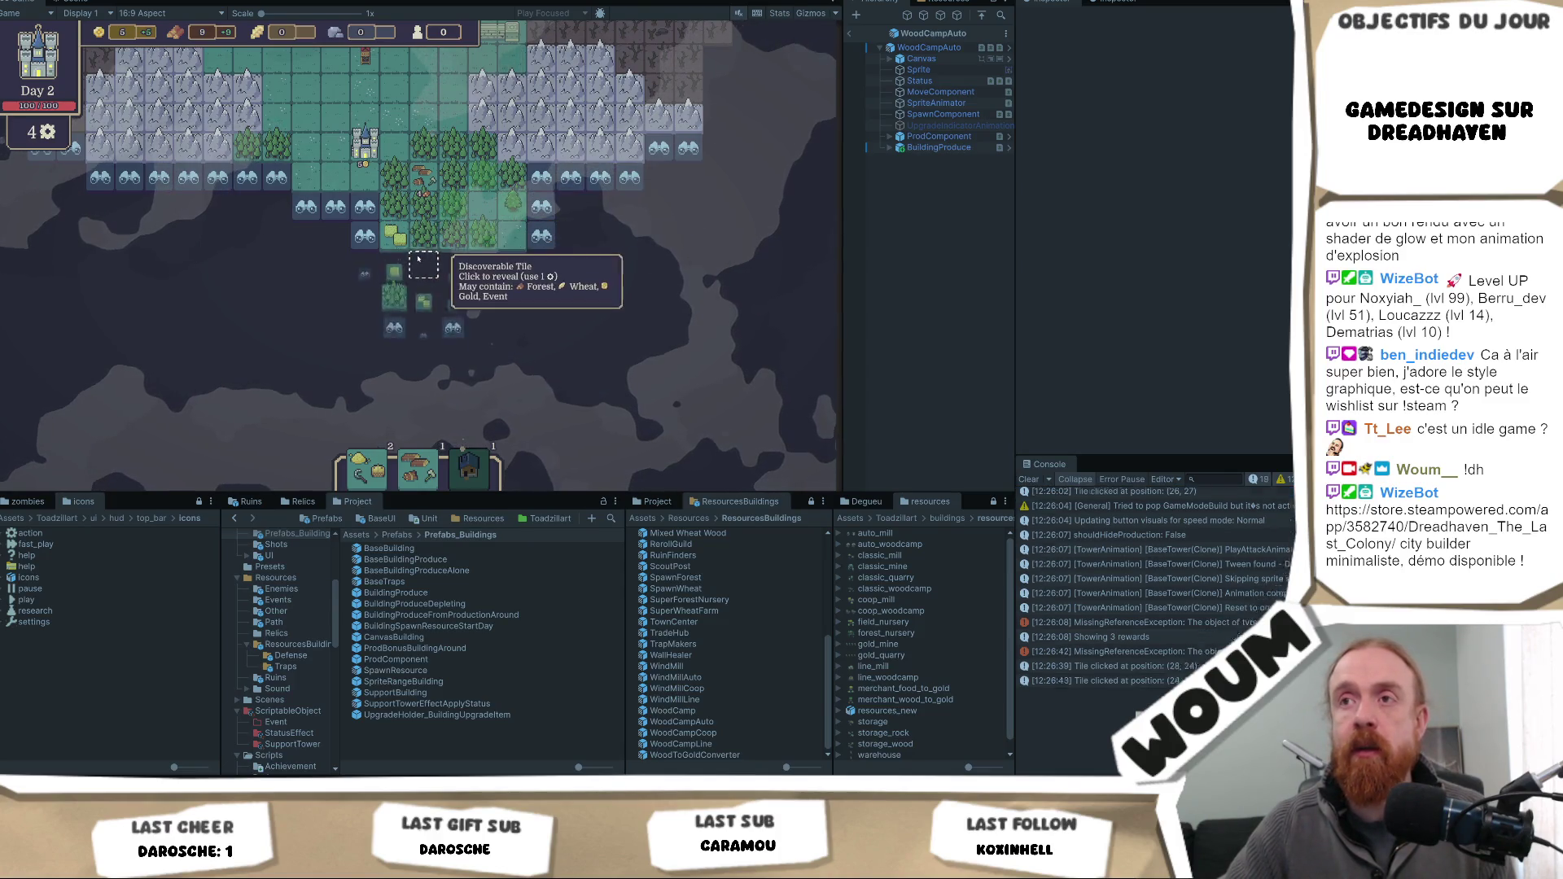
click(364, 236)
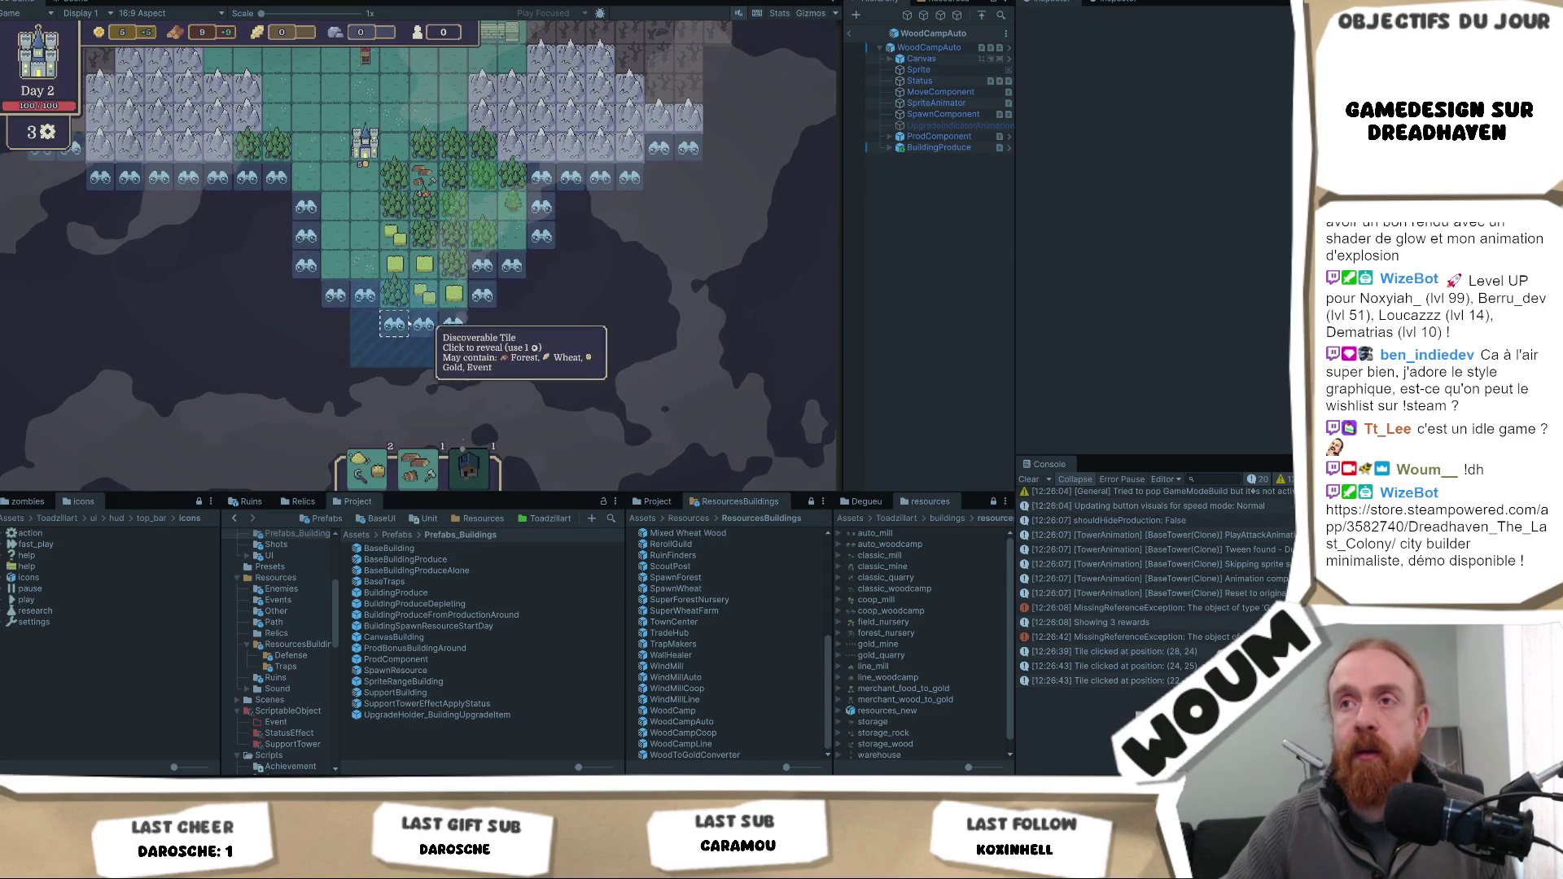
click(452, 324)
click(511, 293)
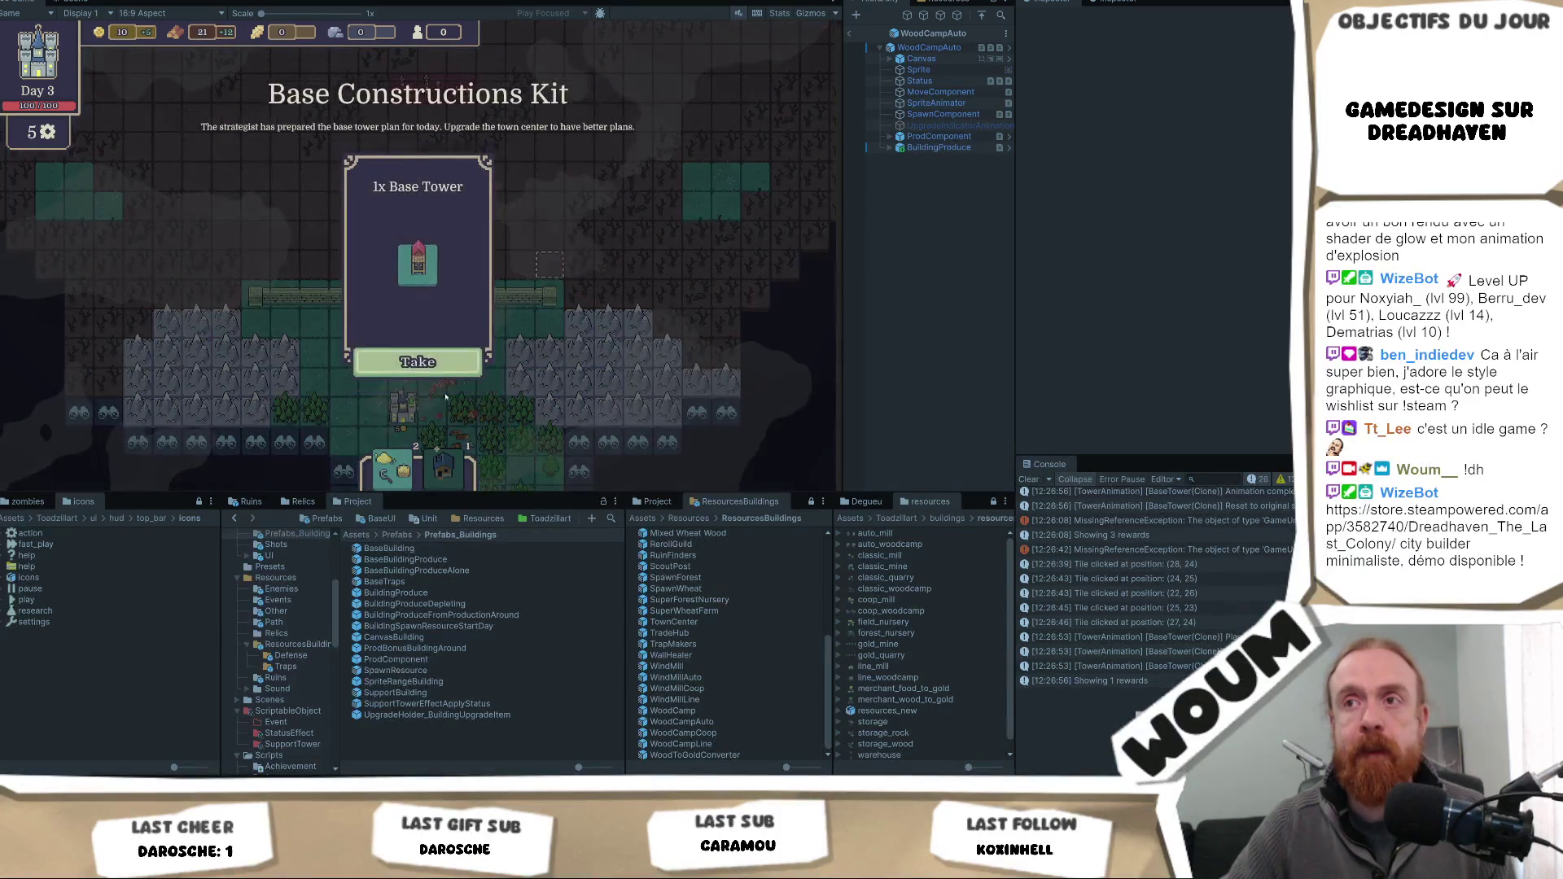
- End the day, take the windmill-and-house kit, and explore fogged tiles near the wheat fields
click(447, 375)
click(627, 356)
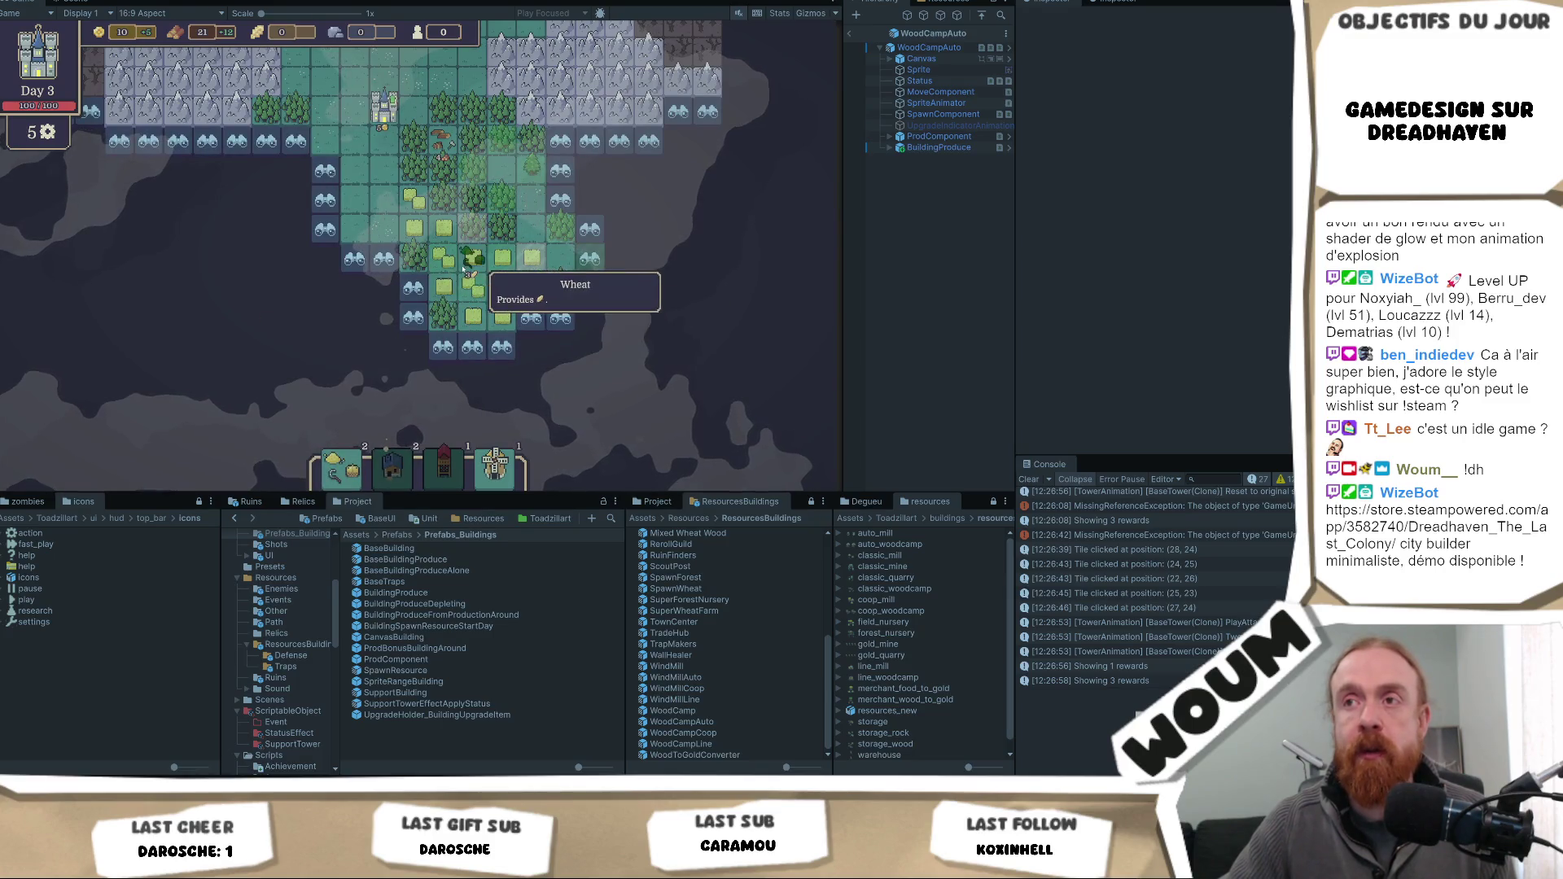
click(444, 350)
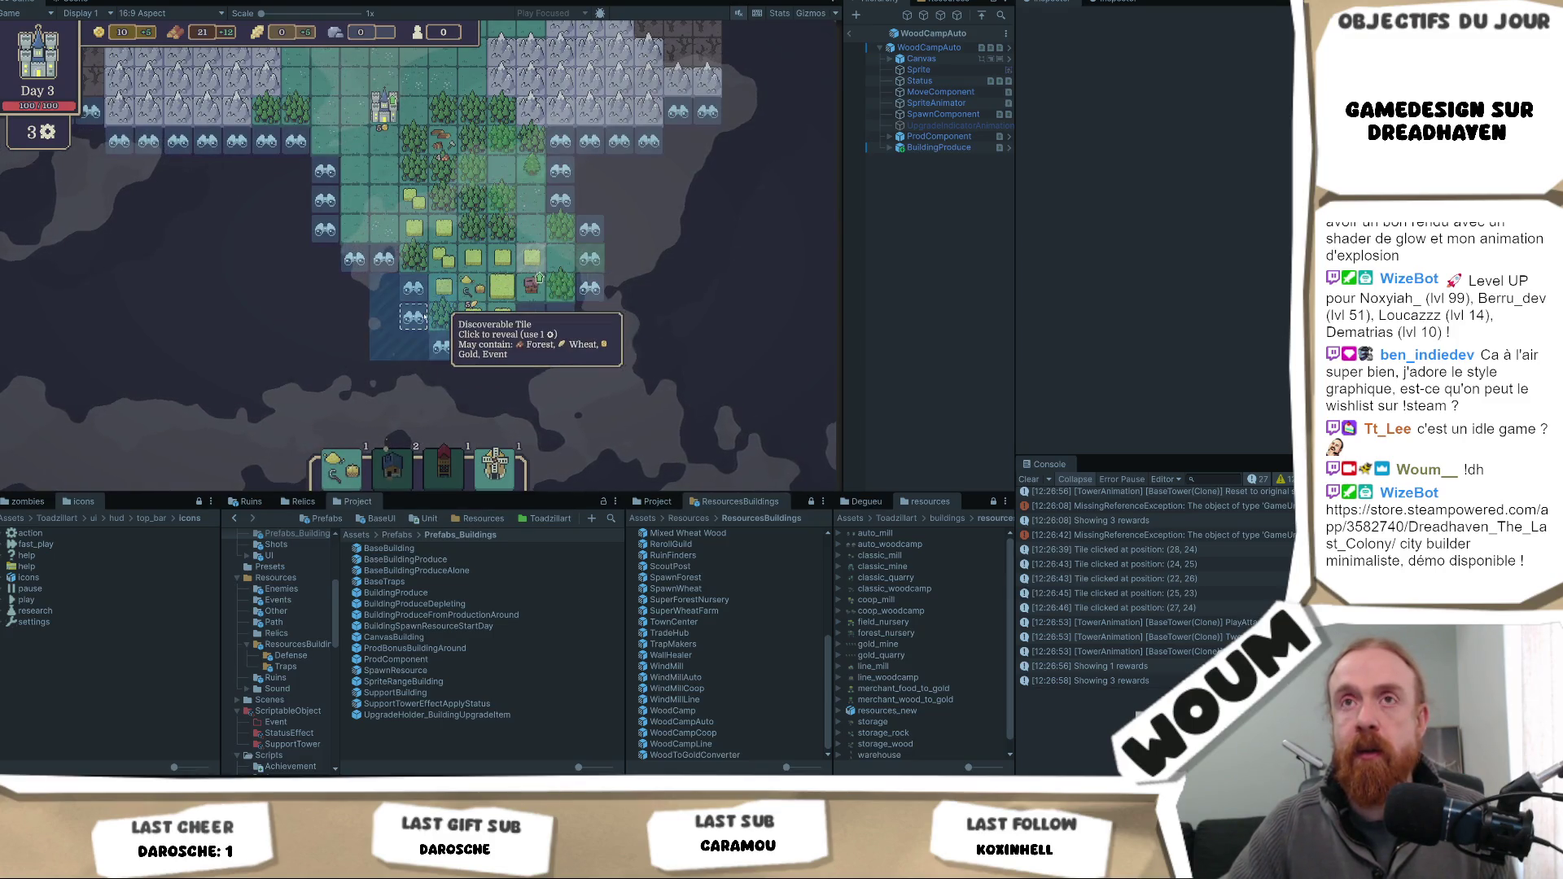
click(384, 287)
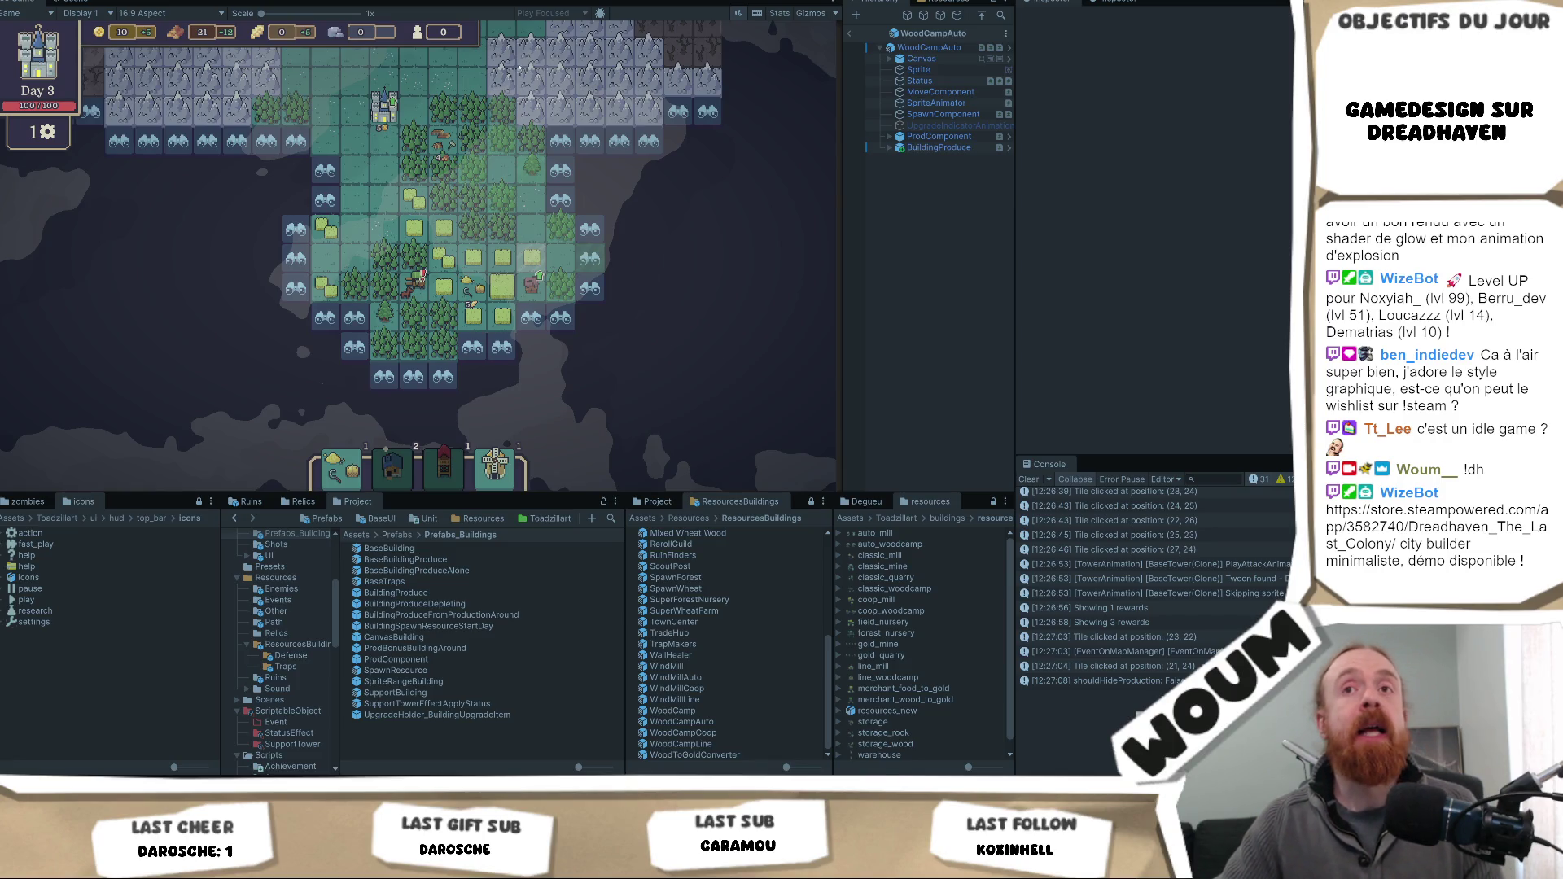
click(444, 261)
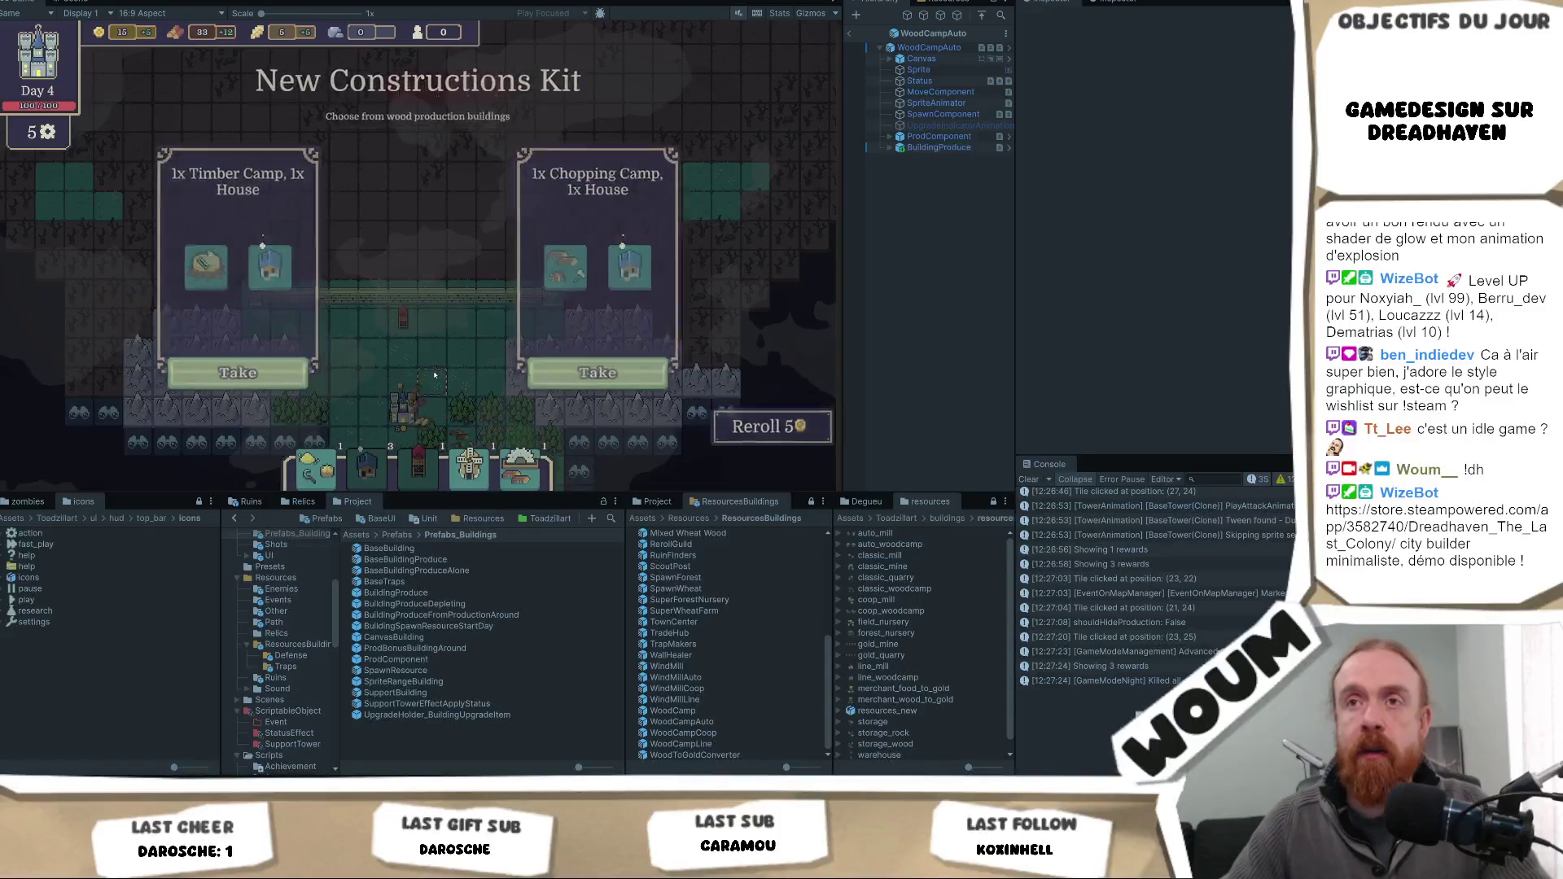
- Take an offered construction kit and place the wheat-field building on the map
click(426, 377)
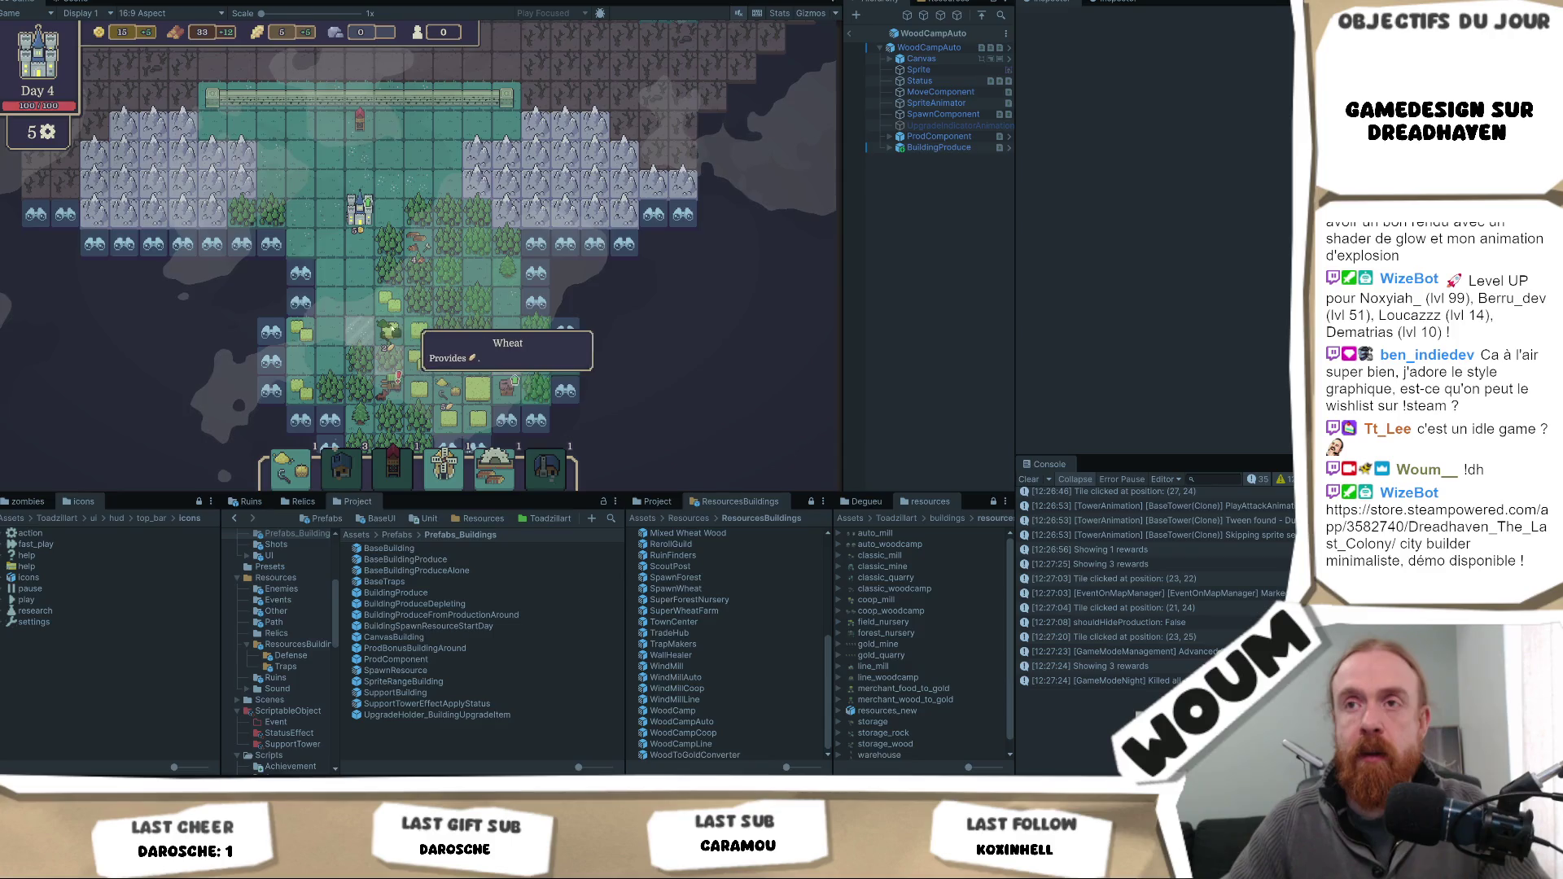
click(389, 329)
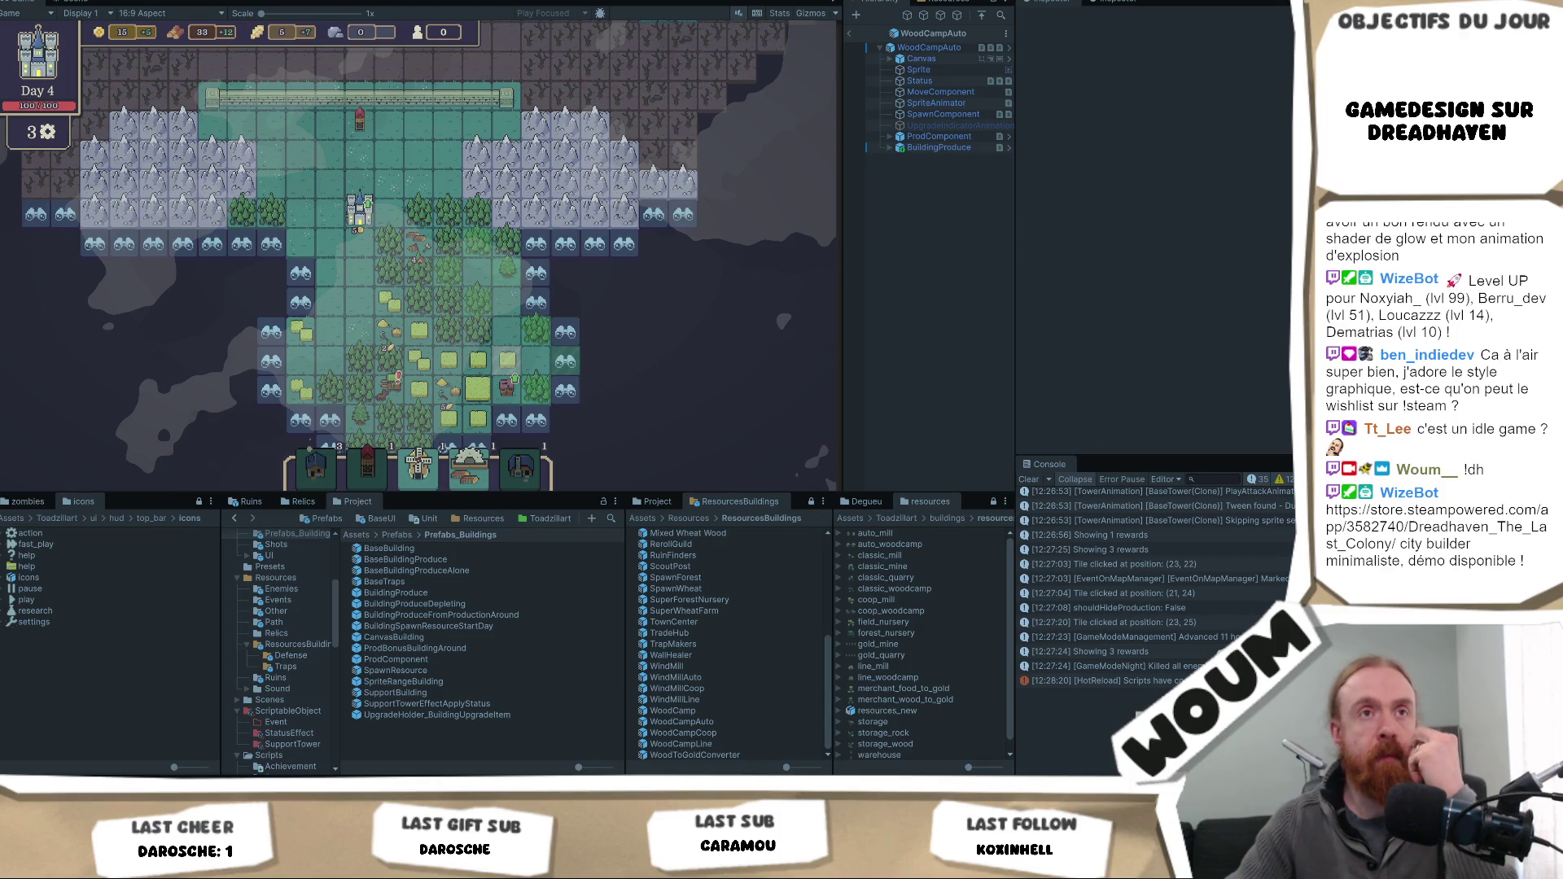
- Inspect the Harvest Camp and Wheat Market, switch the market to Wood Market, and attempt building it
click(359, 332)
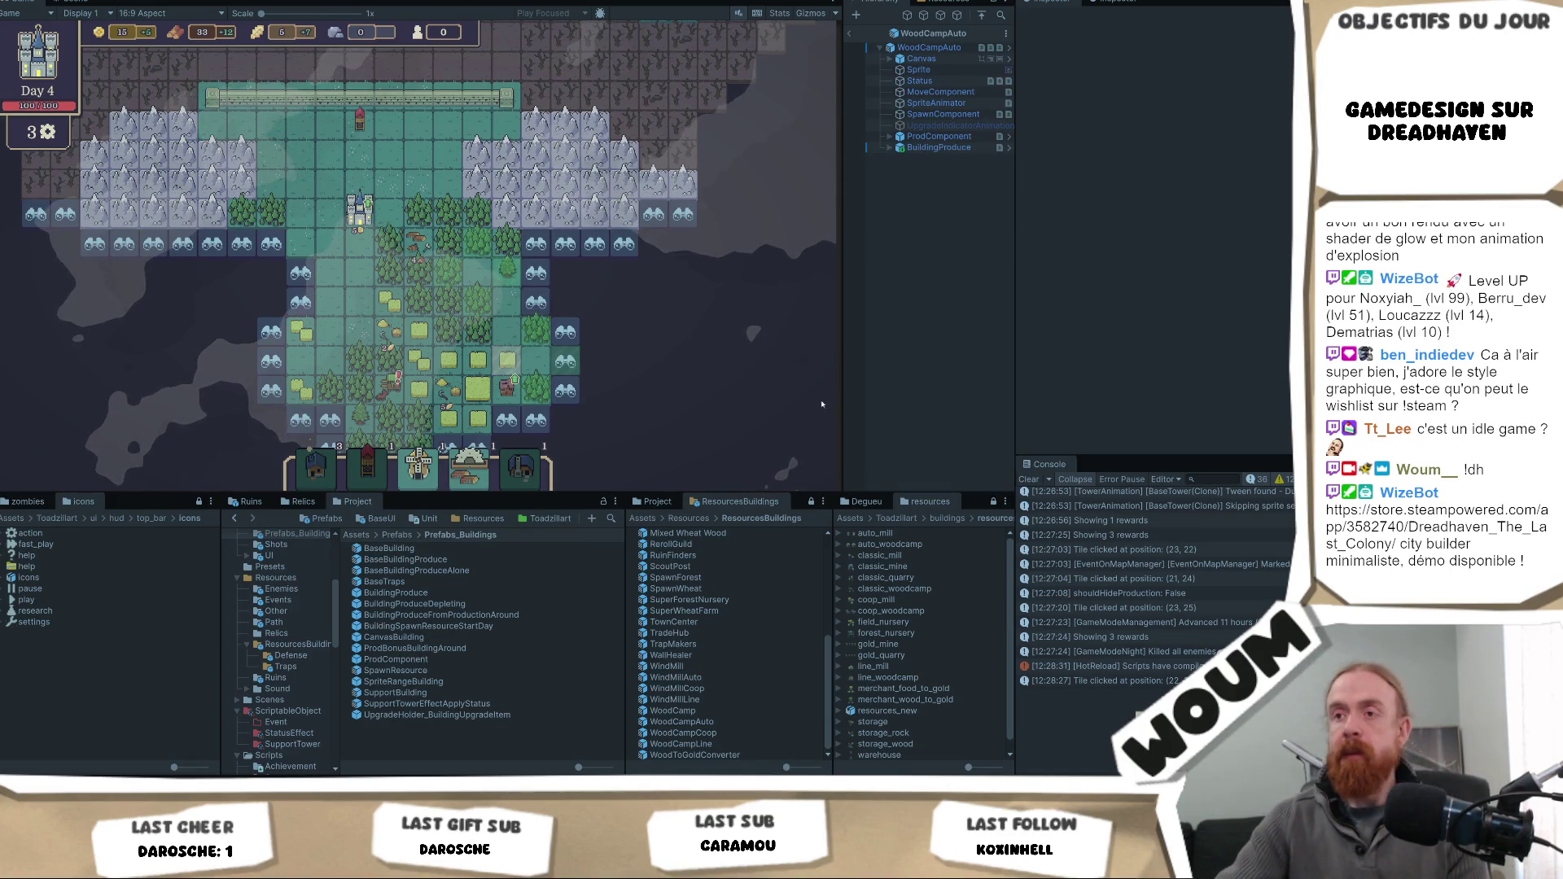
click(456, 393)
click(505, 393)
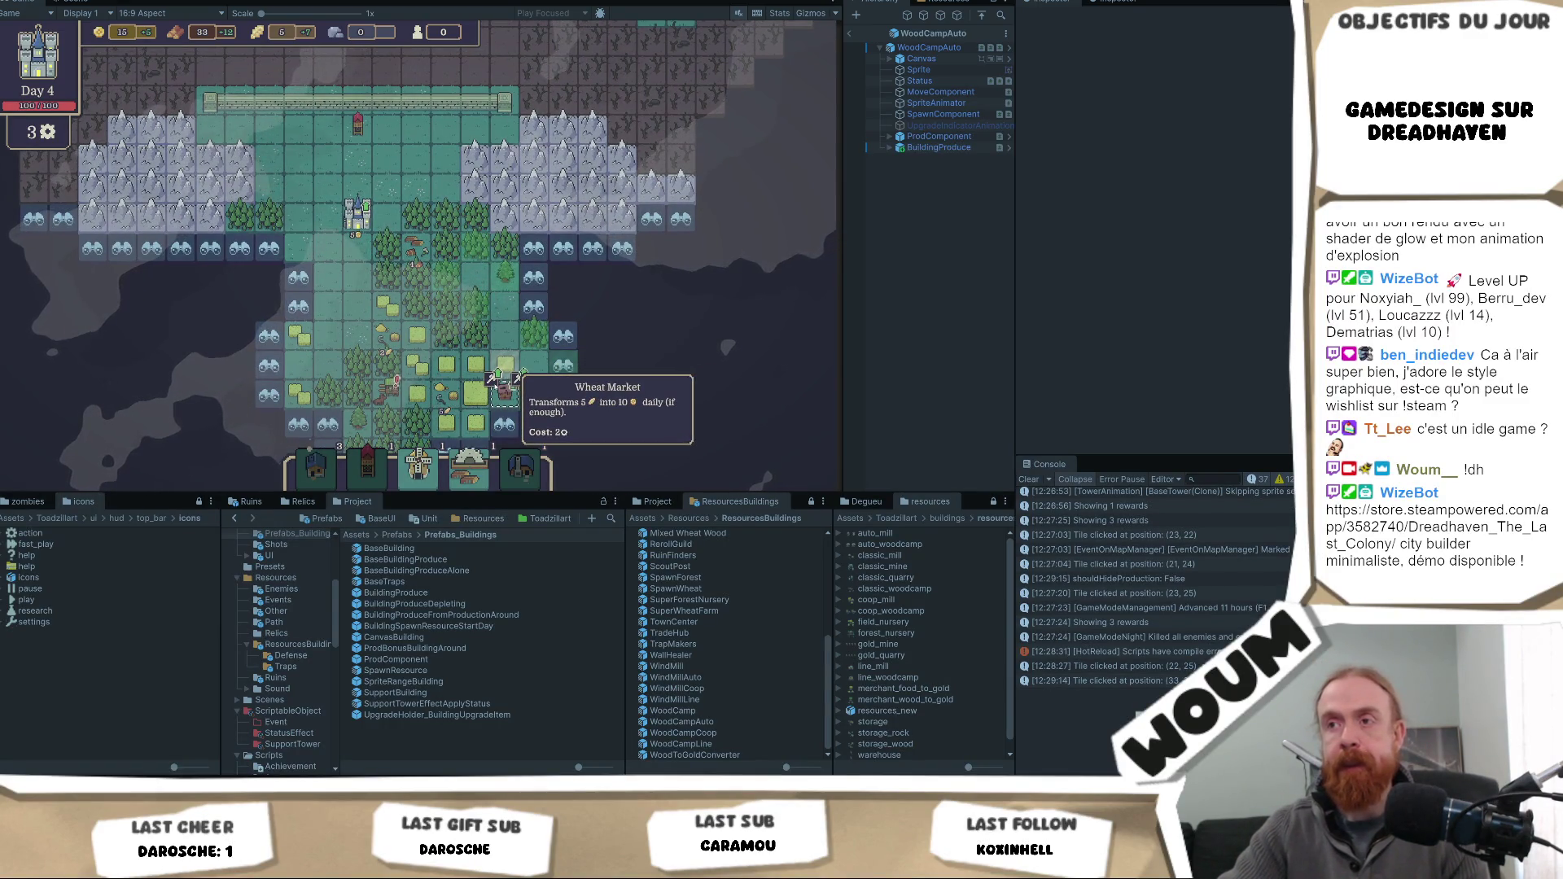
click(518, 379)
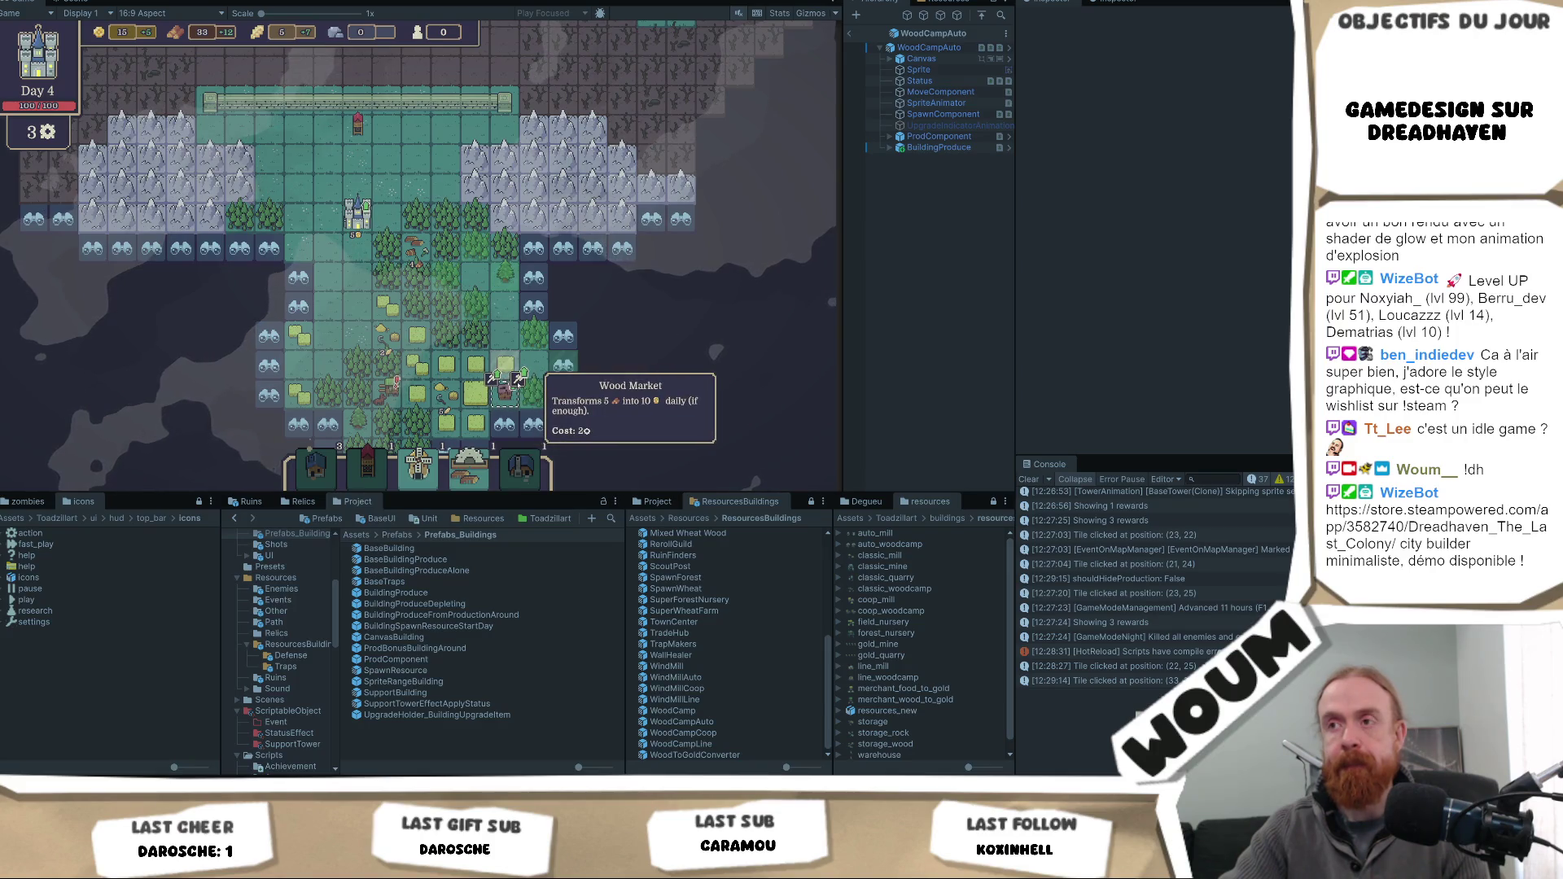
click(518, 379)
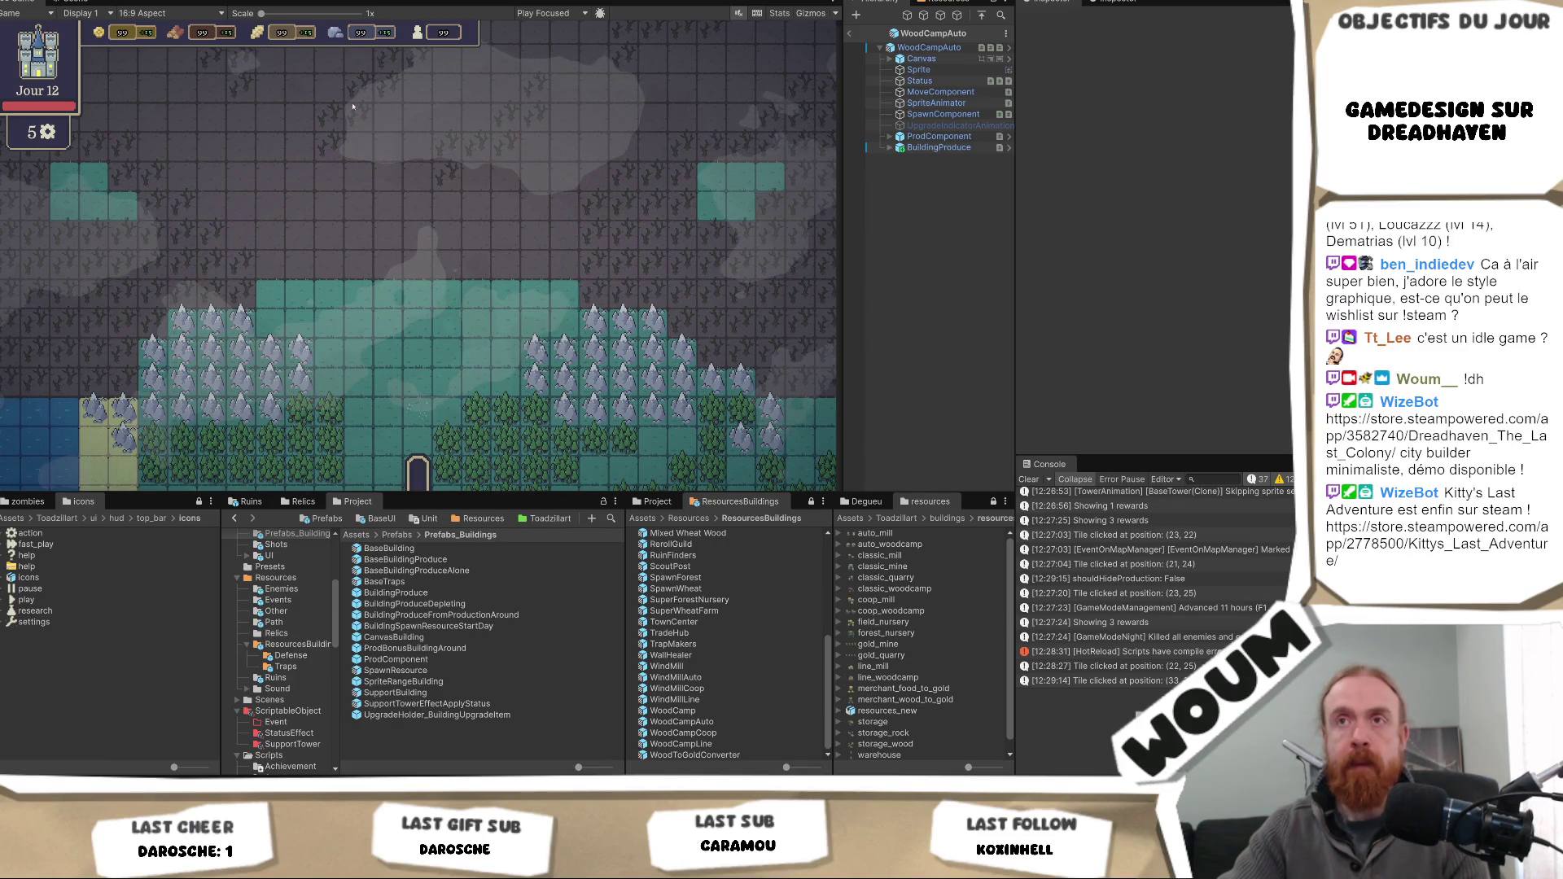
- Leave WoodCampAuto prefab editing for the testmap scene, frame the map, and start play mode
key(ctrl+p)
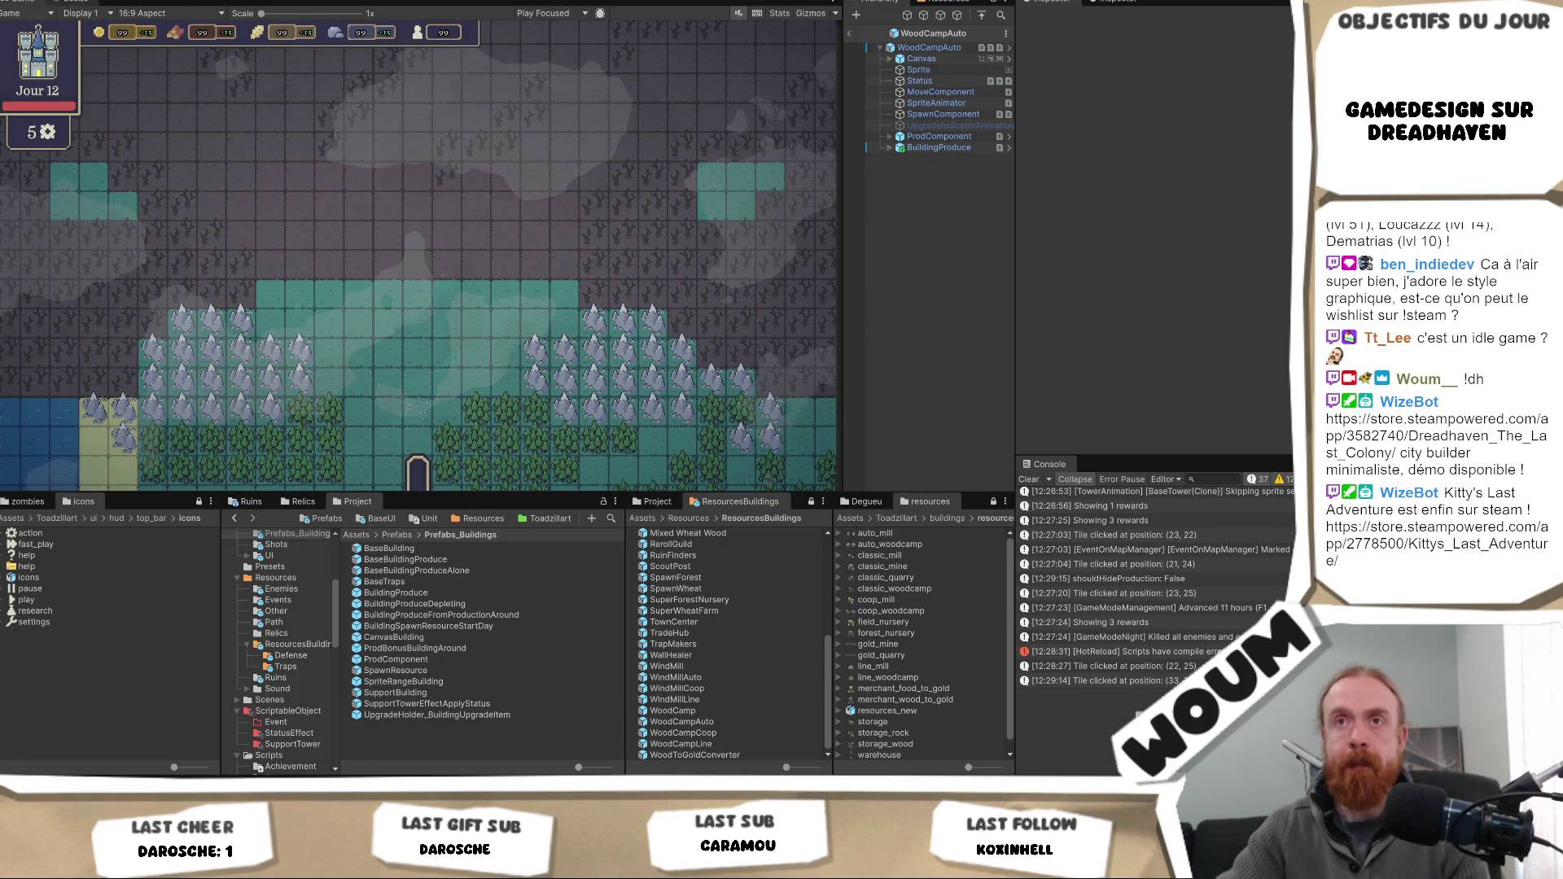
click(850, 34)
scroll(511, 358, down, 5)
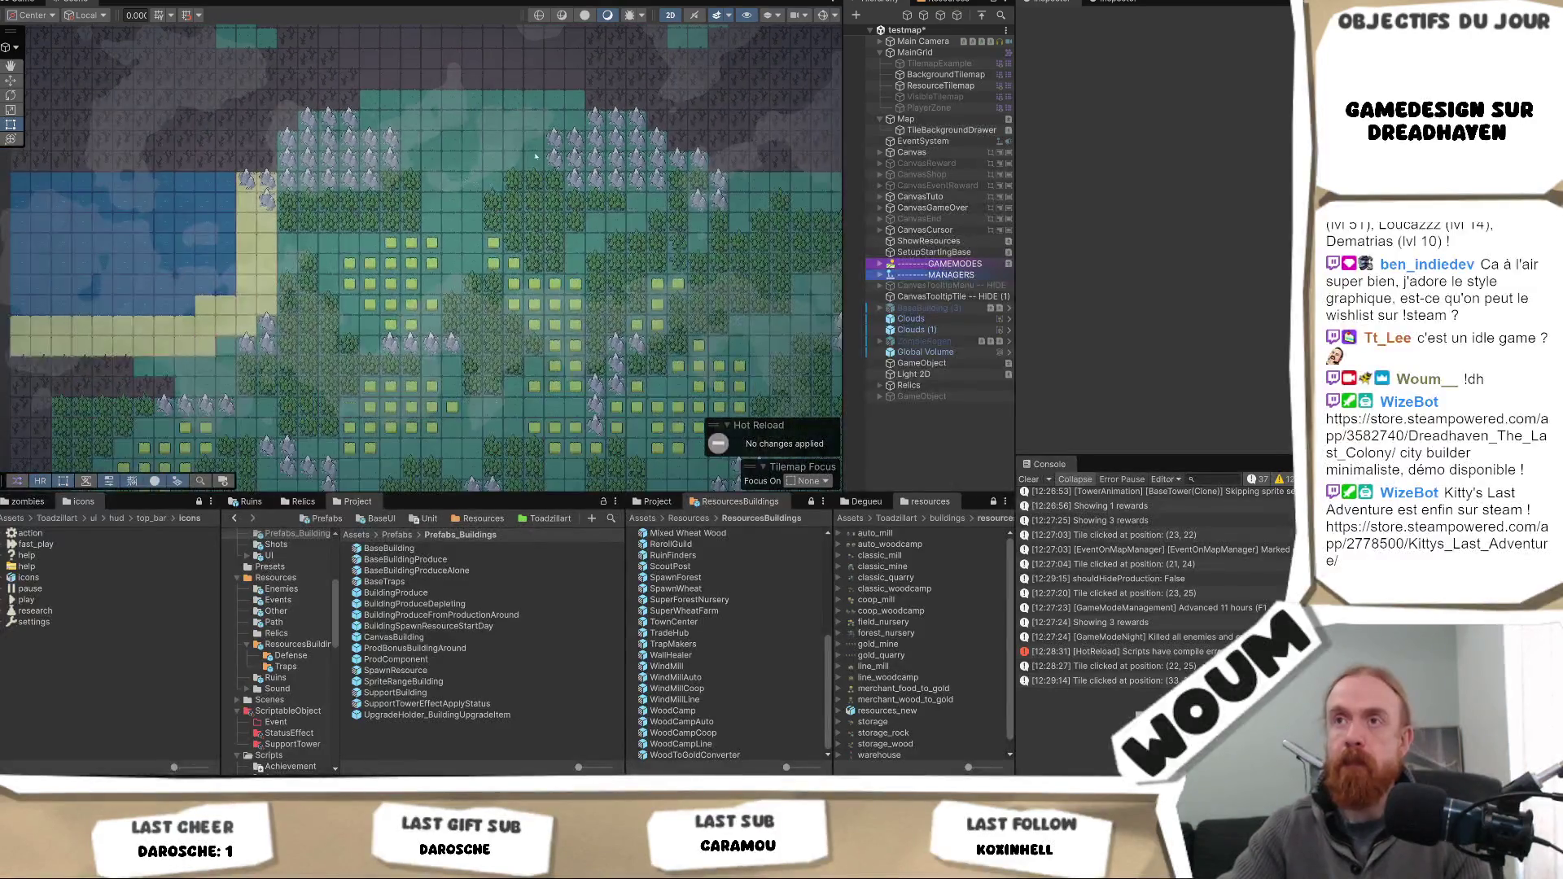
scroll(511, 359, up, 1)
key(Up)
key(Up)
key(Up)
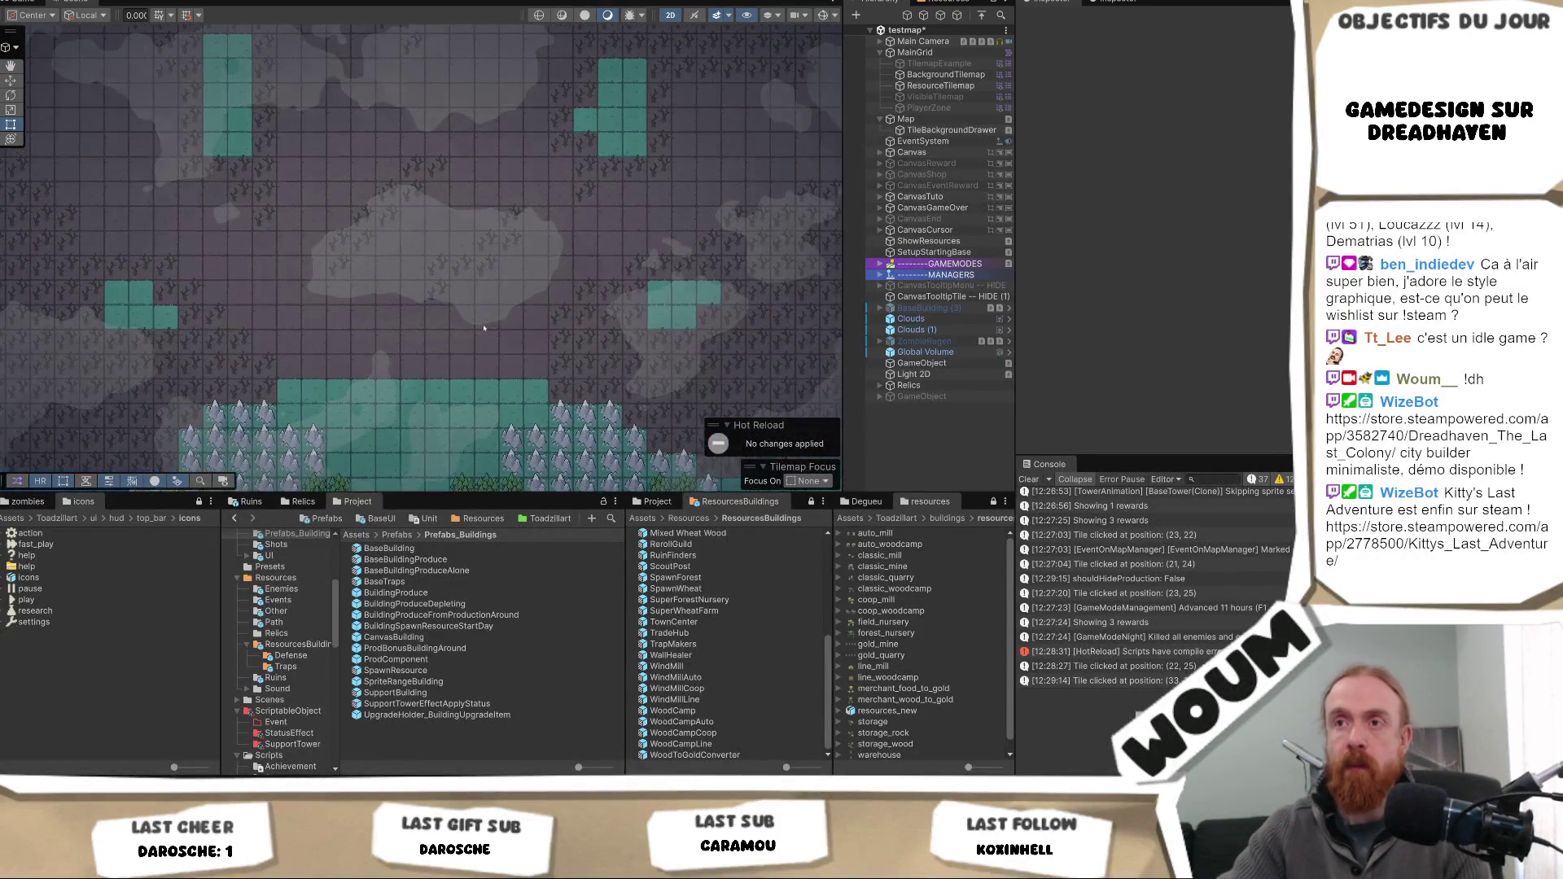
key(Left)
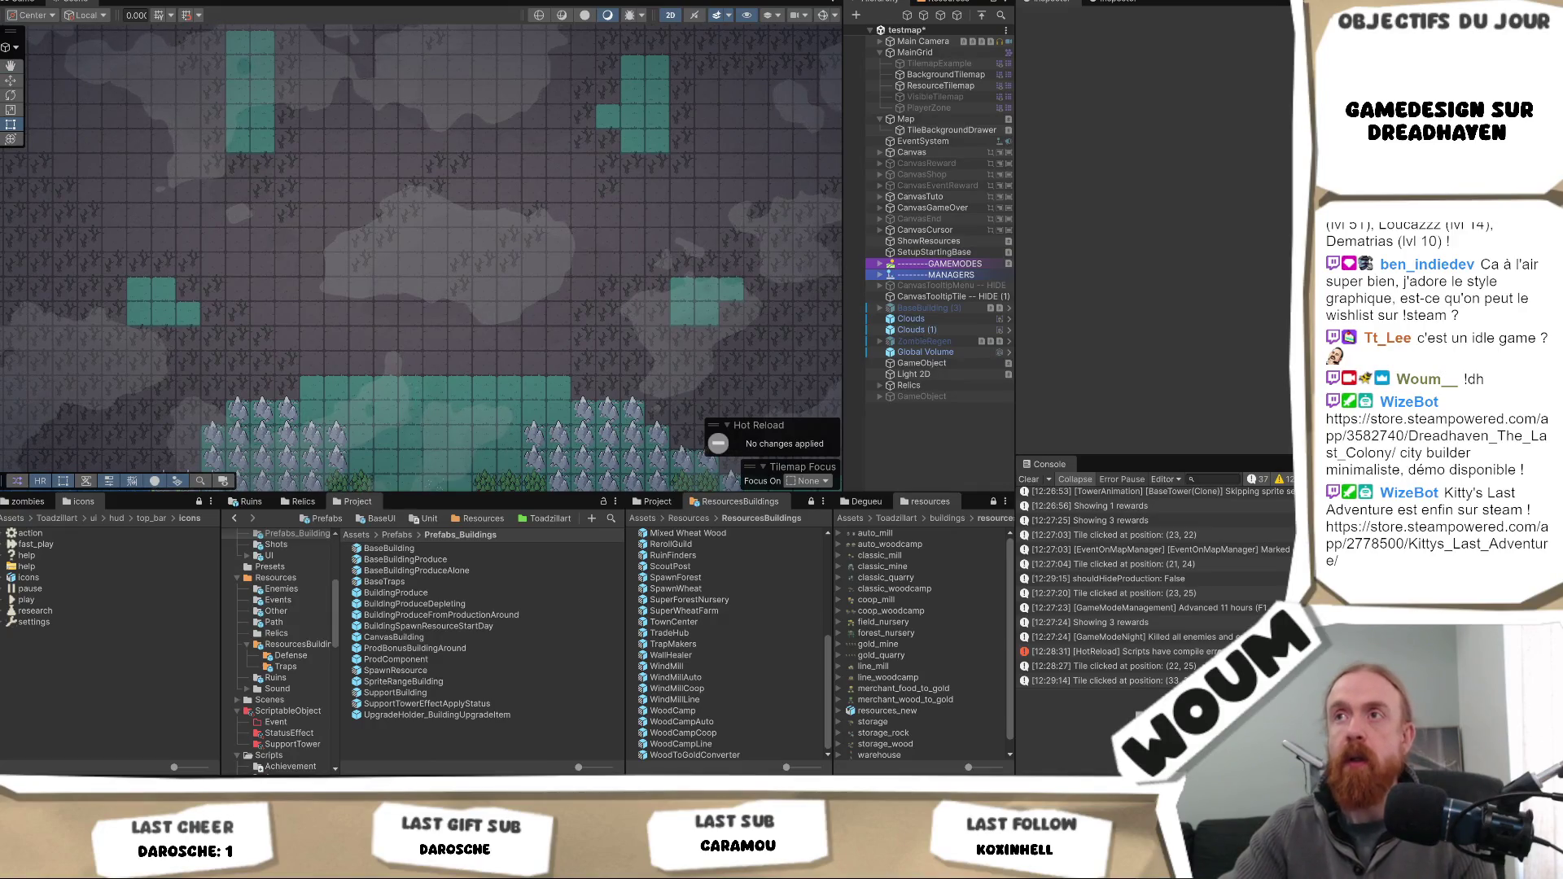
click(632, 2)
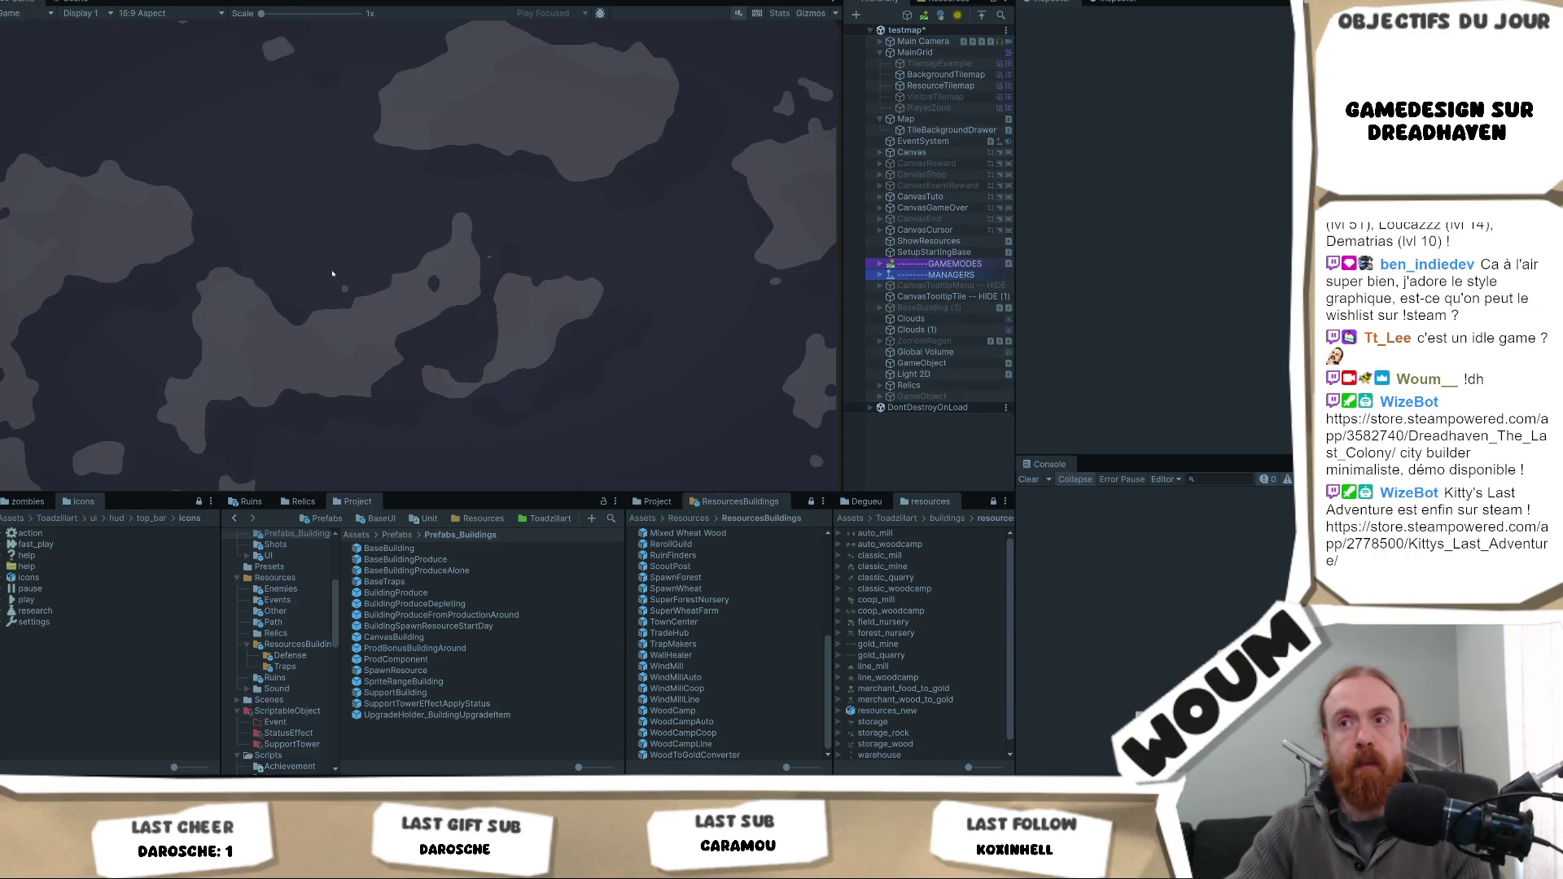
- Dismiss the alpha notice, reveal tiles around the town, and place two Chopping Camps by the forest
click(423, 408)
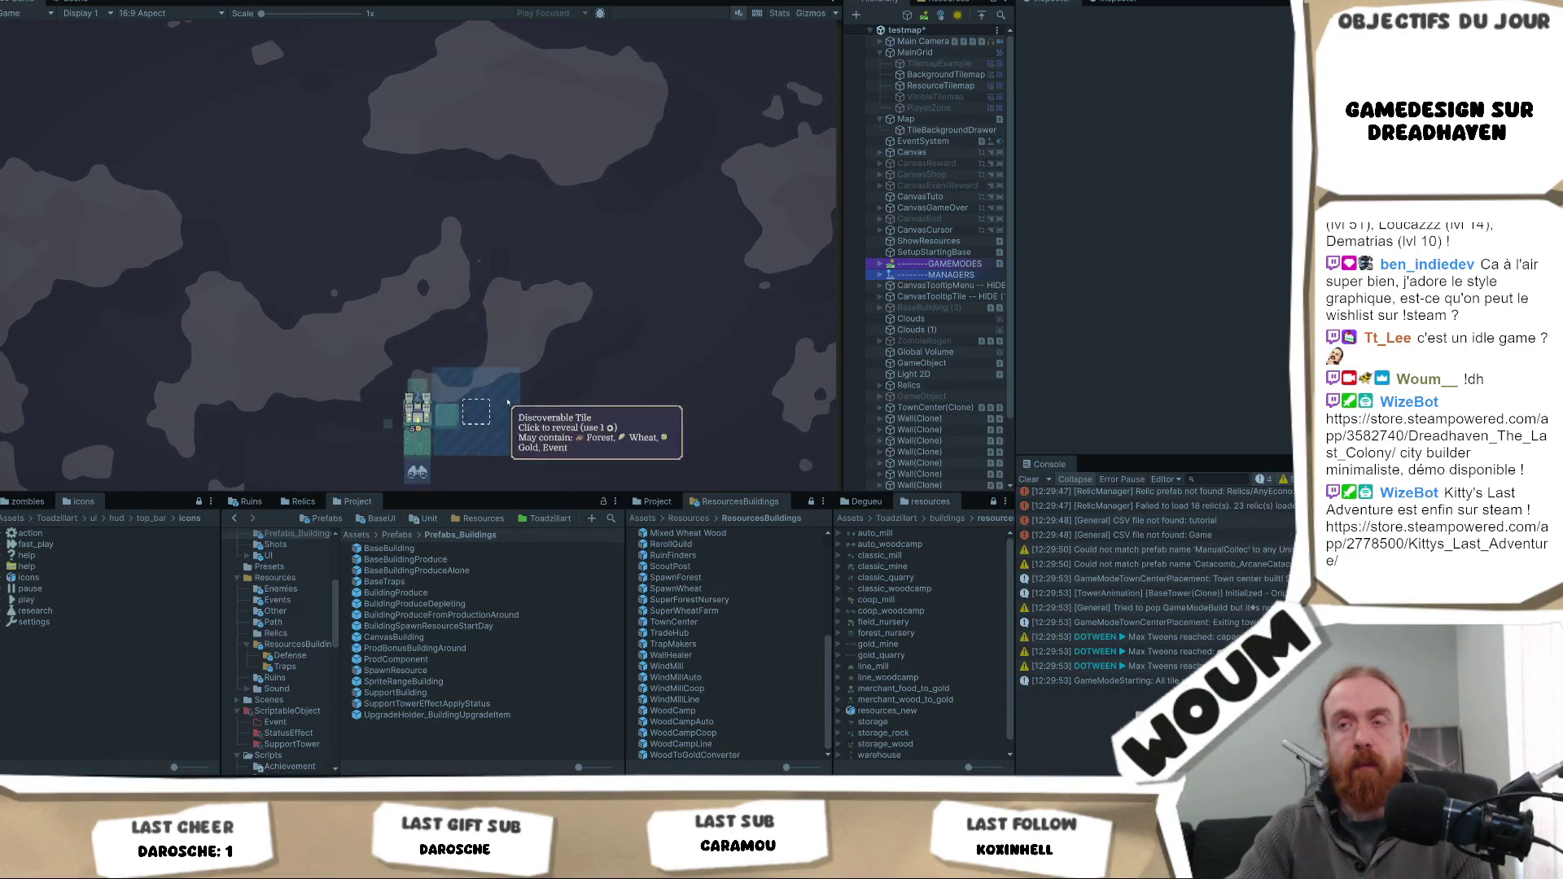
click(487, 409)
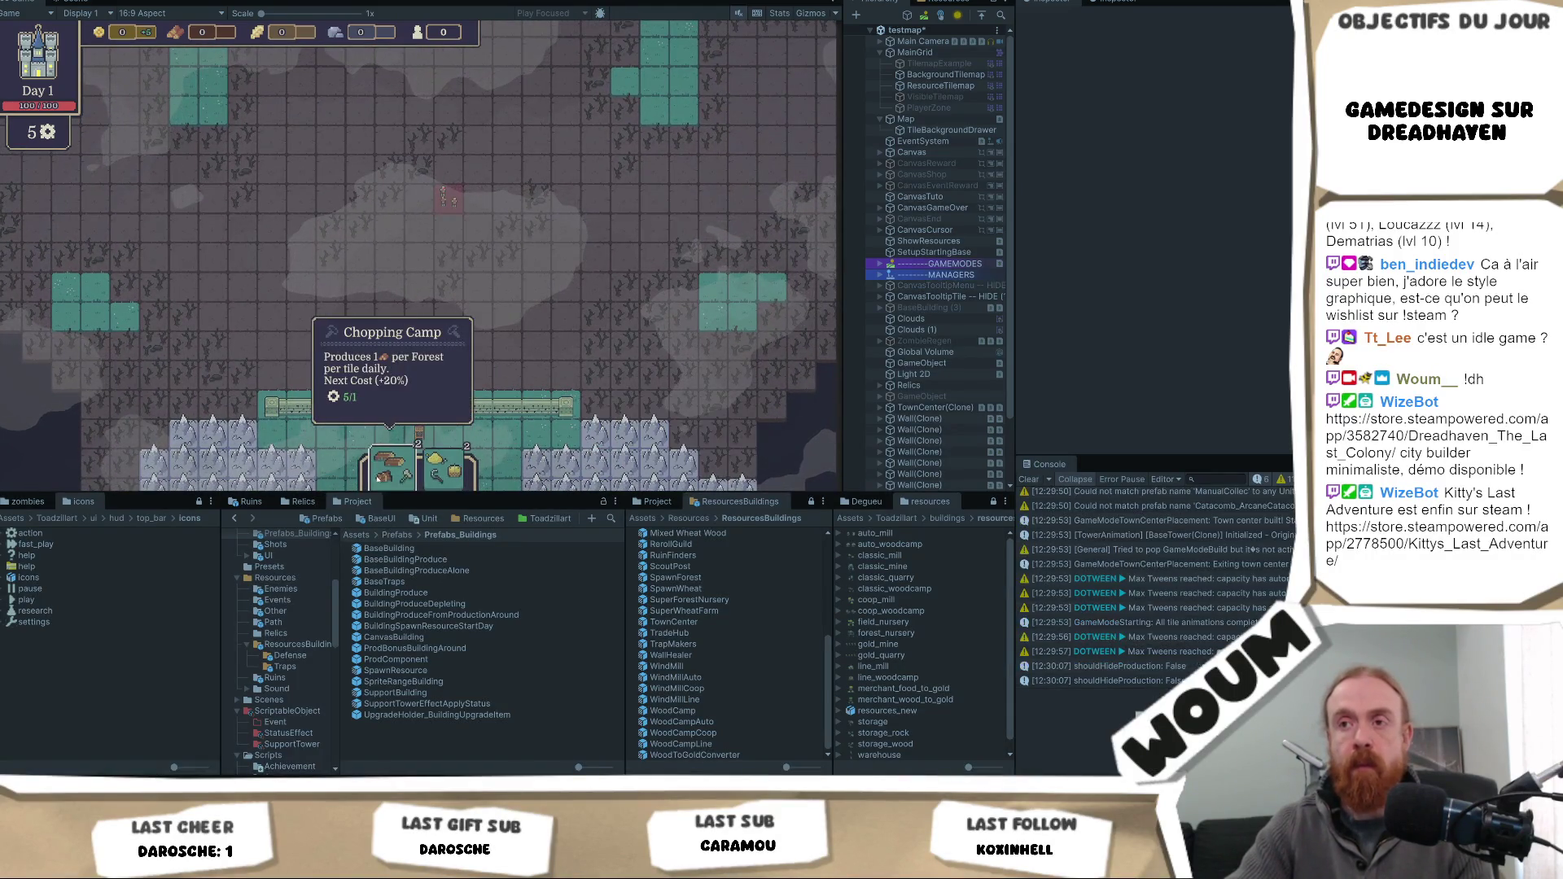
mouse_move(434, 484)
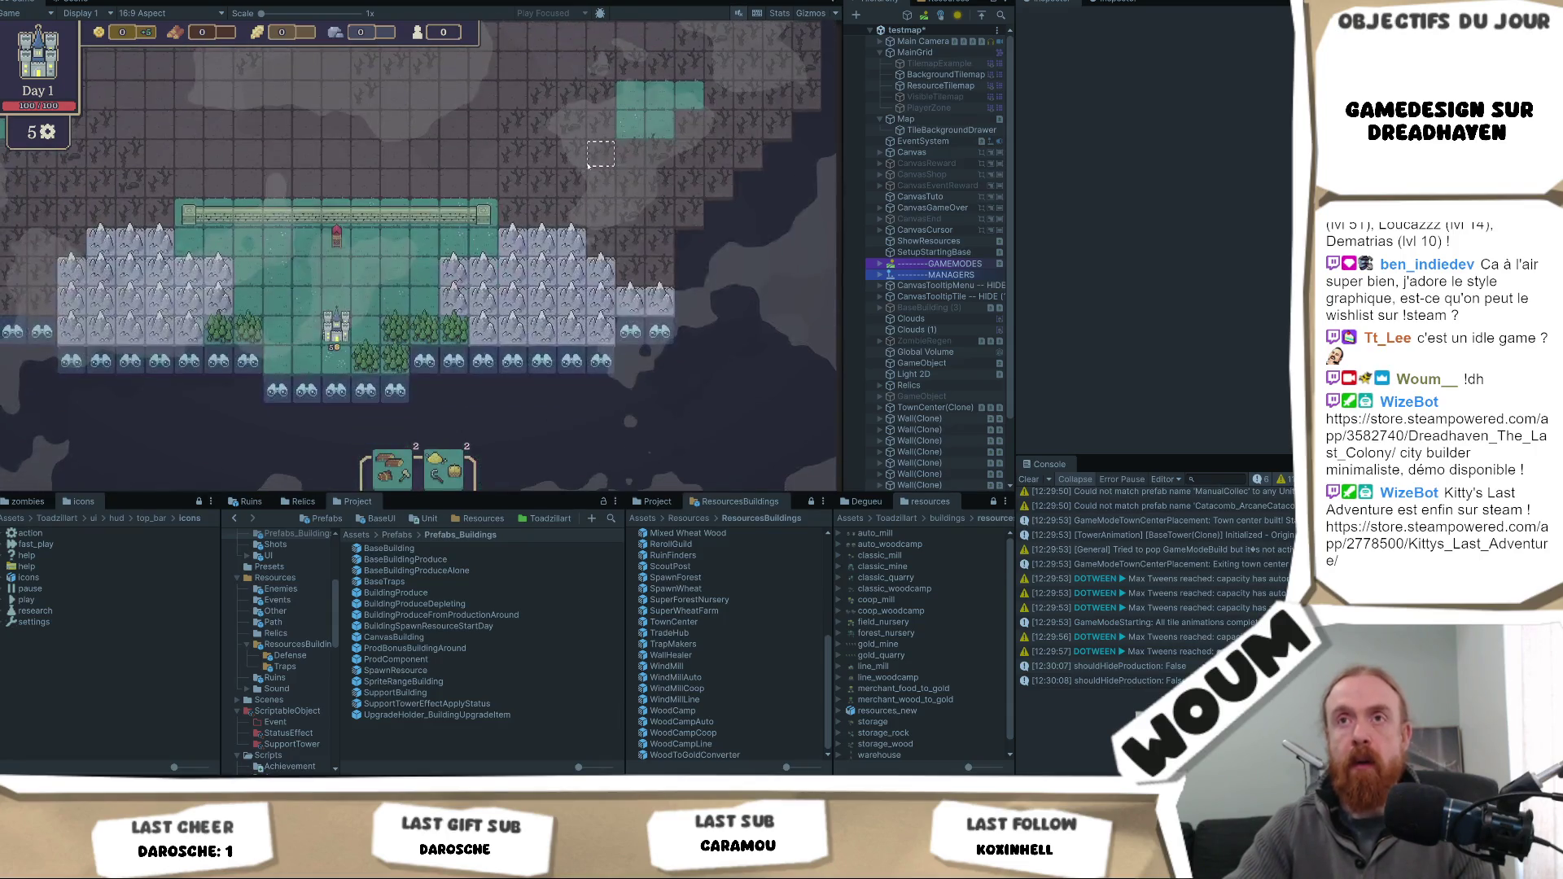
mouse_move(372, 462)
mouse_down()
mouse_move(397, 348)
mouse_move(400, 364)
mouse_up()
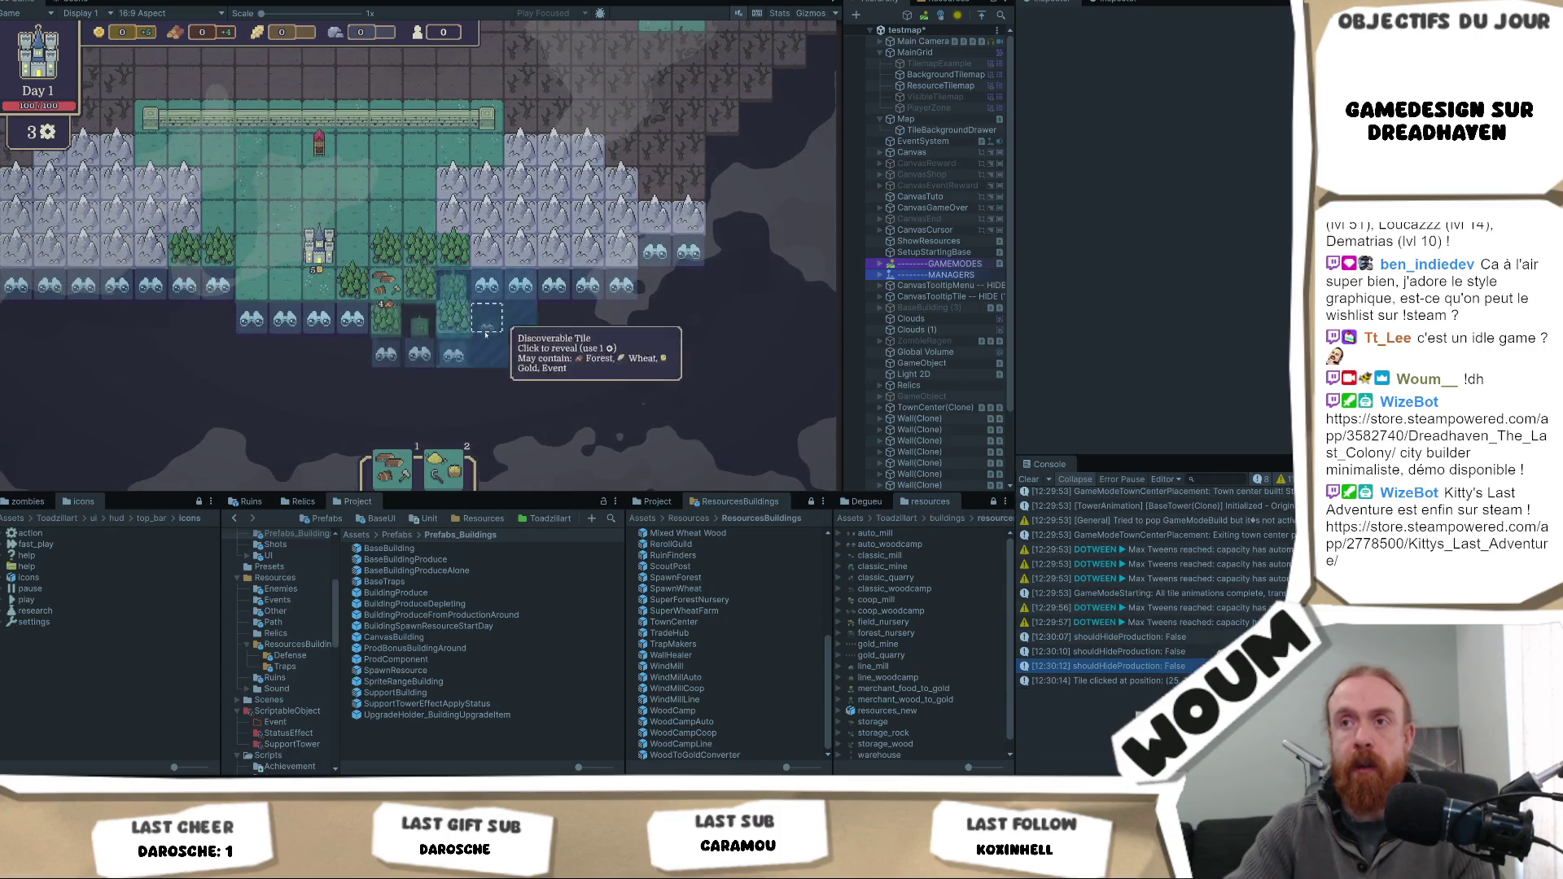
click(486, 332)
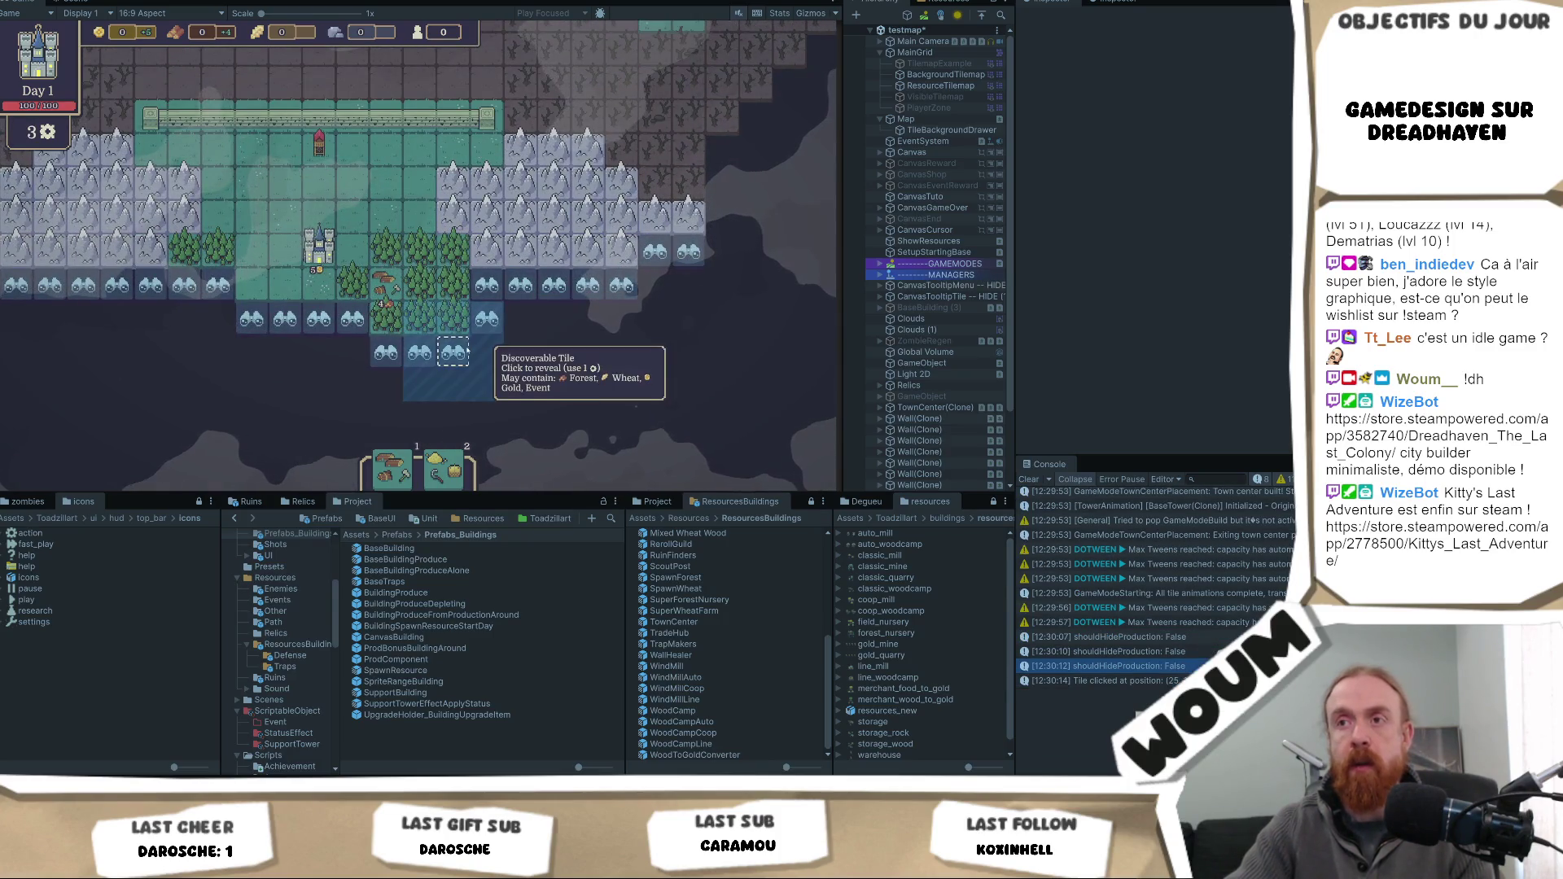
click(387, 385)
drag(391, 471, 464, 324)
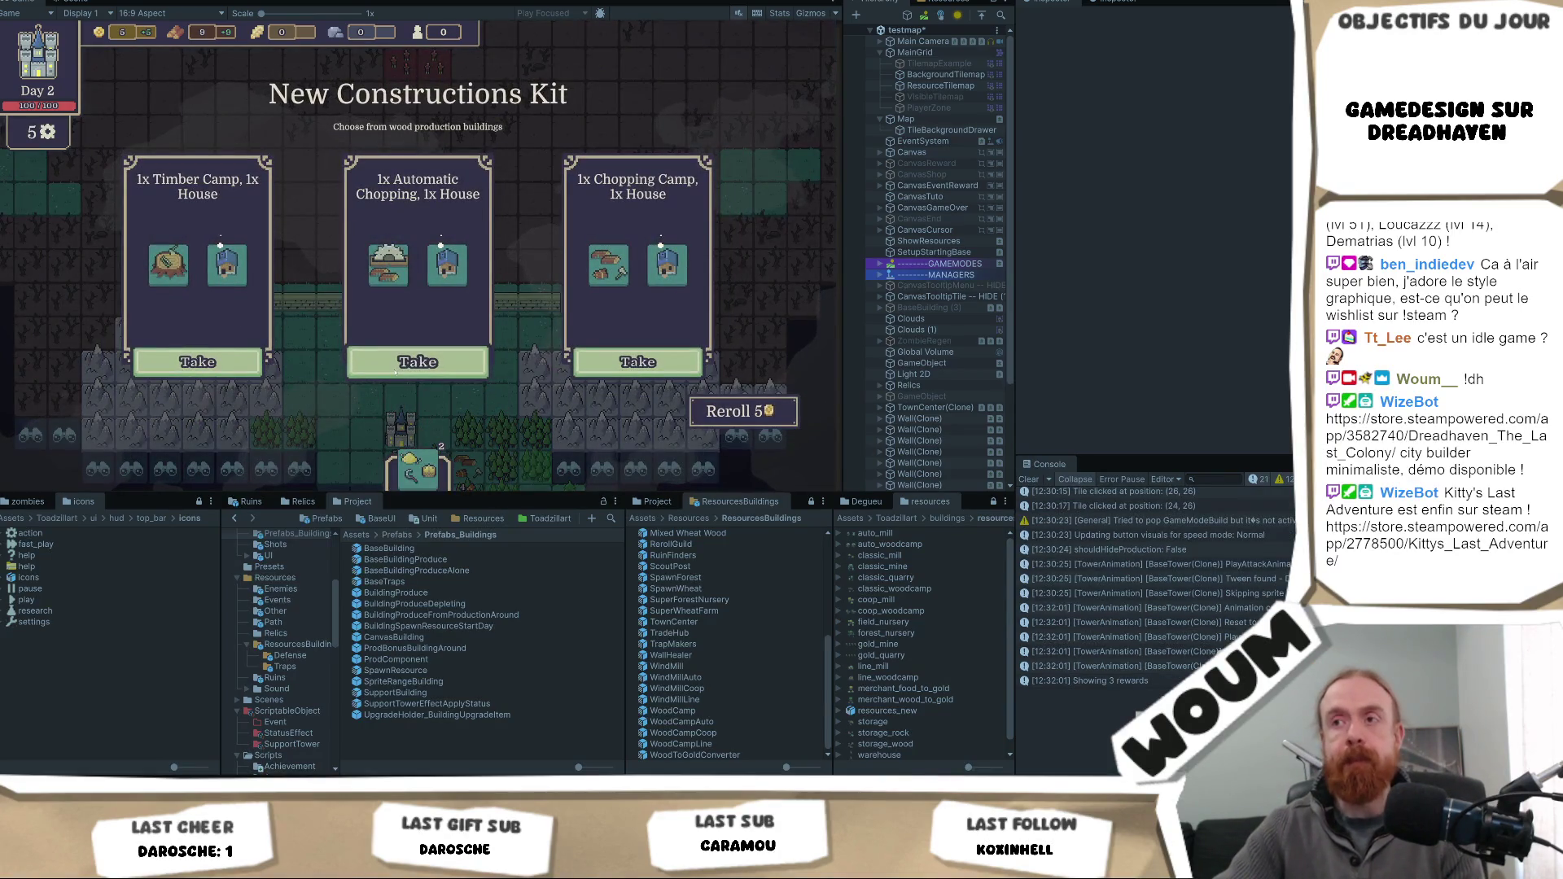
- Take the Automatic Chopping, 1x House kit and stop play mode with Ctrl+P
click(396, 372)
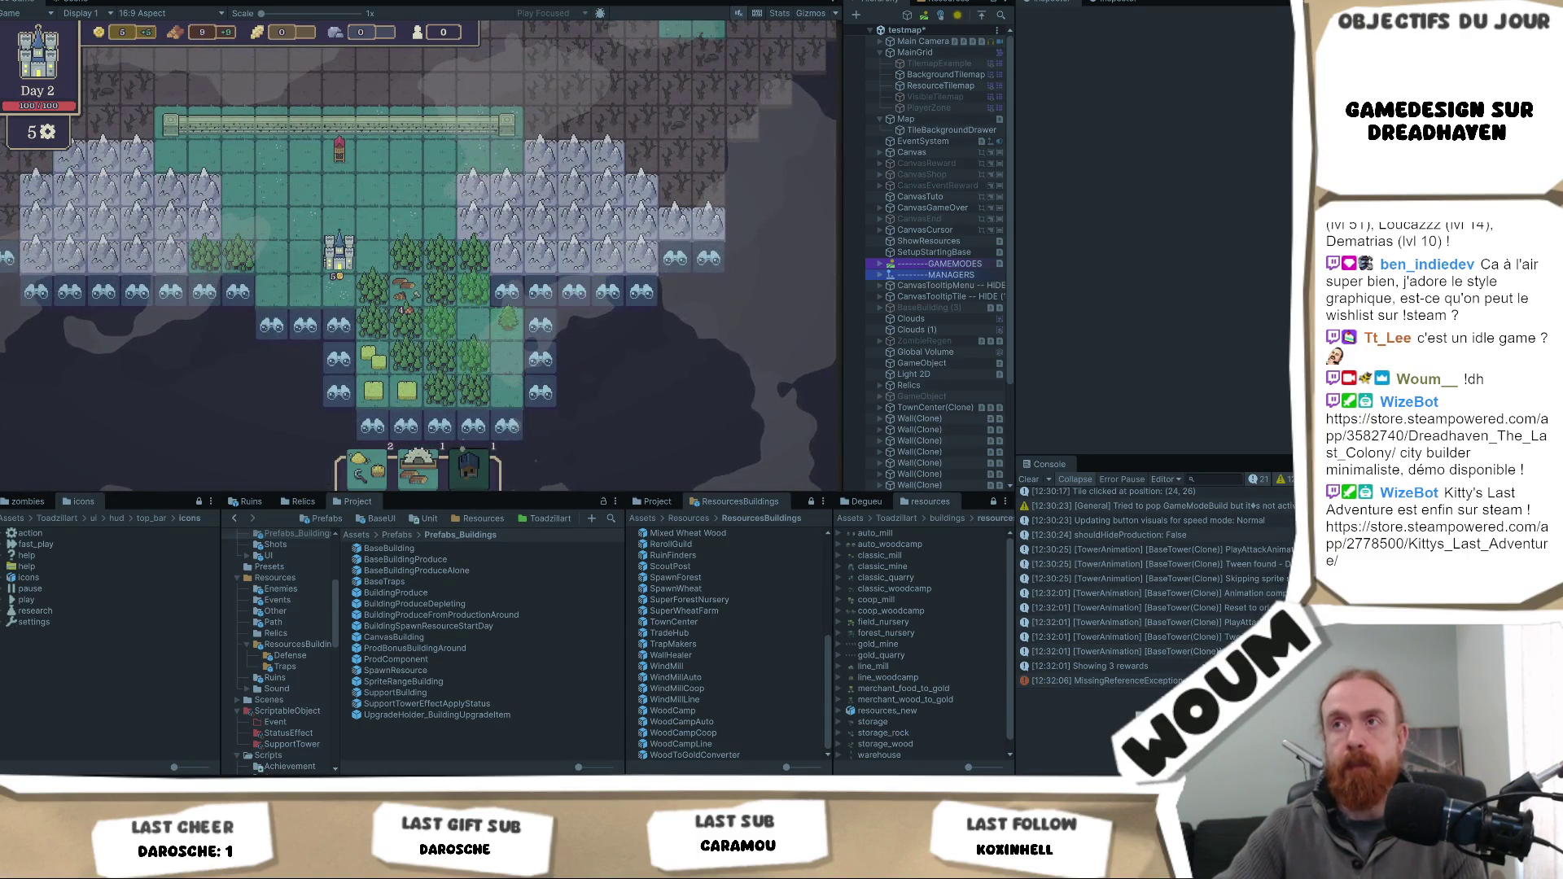
key(ctrl+p)
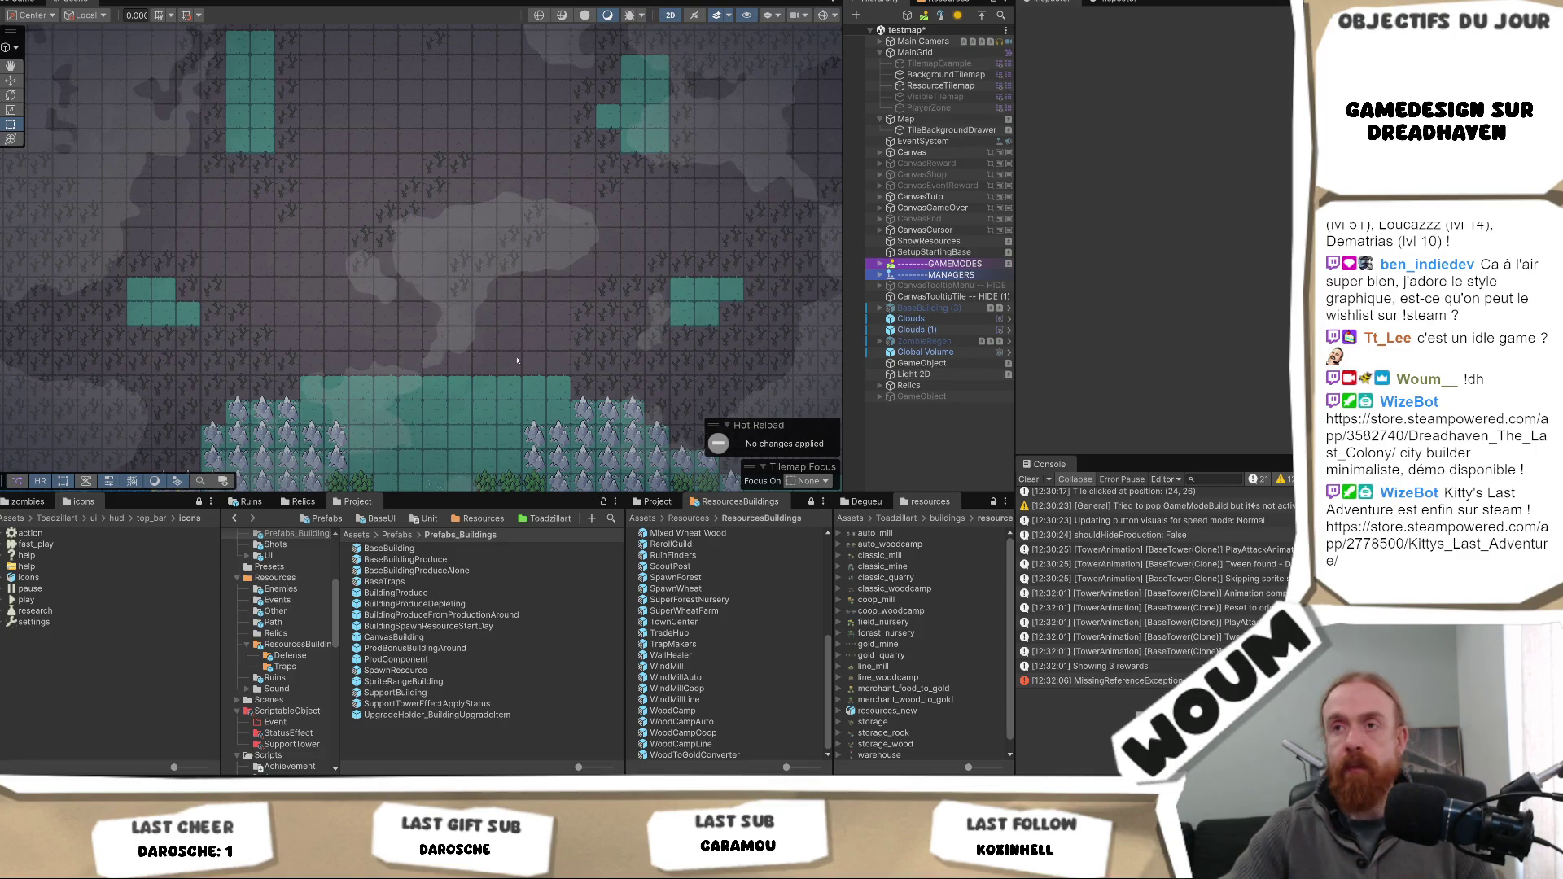
- Select Clouds to show its tiled 200×200 clouds_texture sprite with the CloudSprite material
click(446, 375)
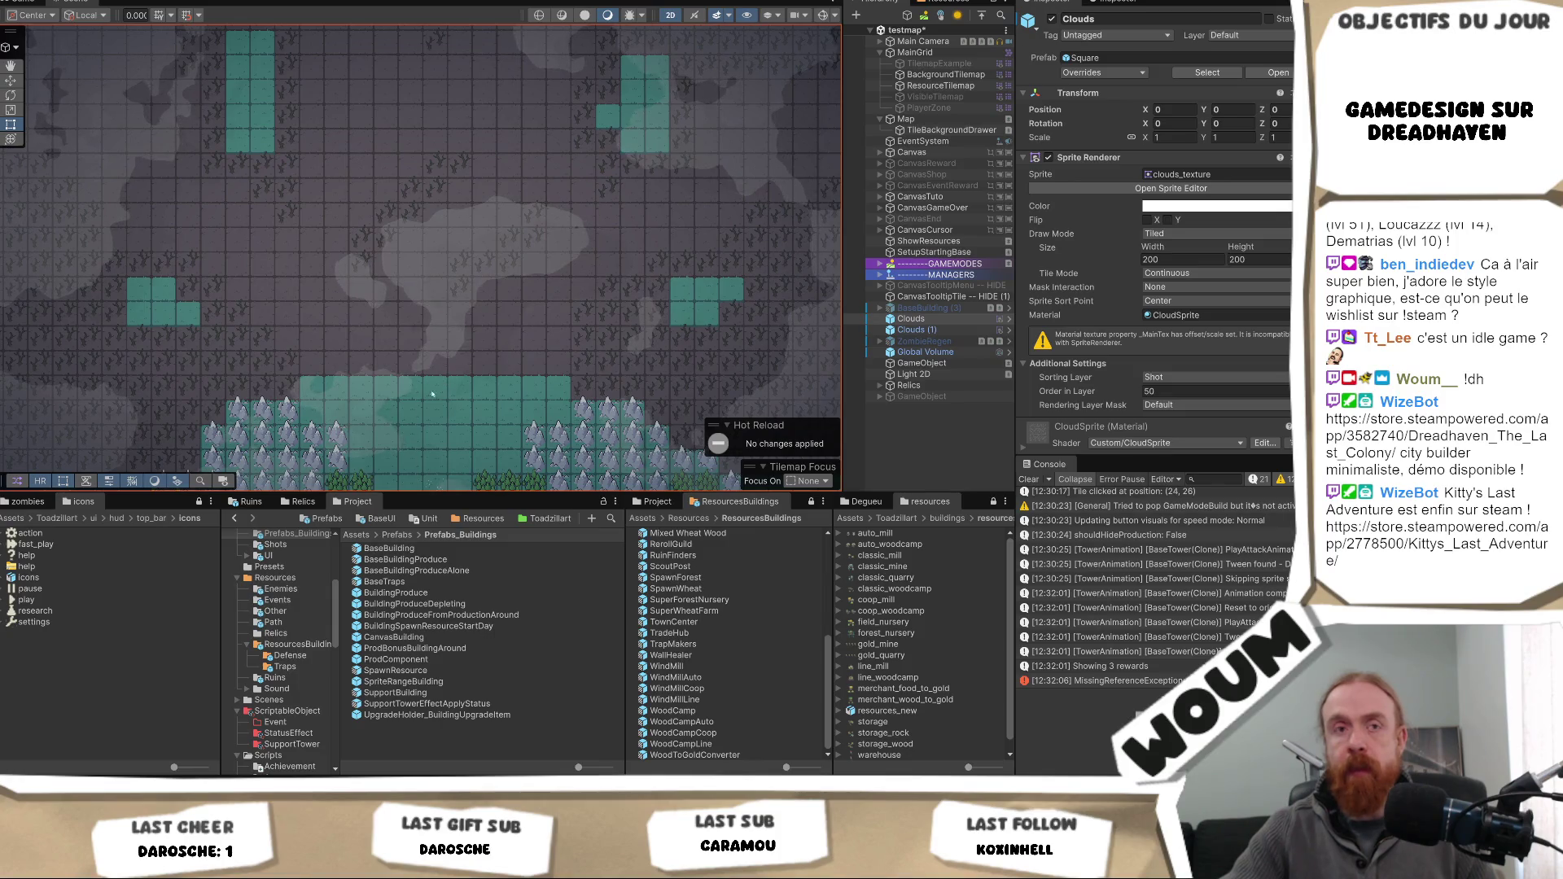